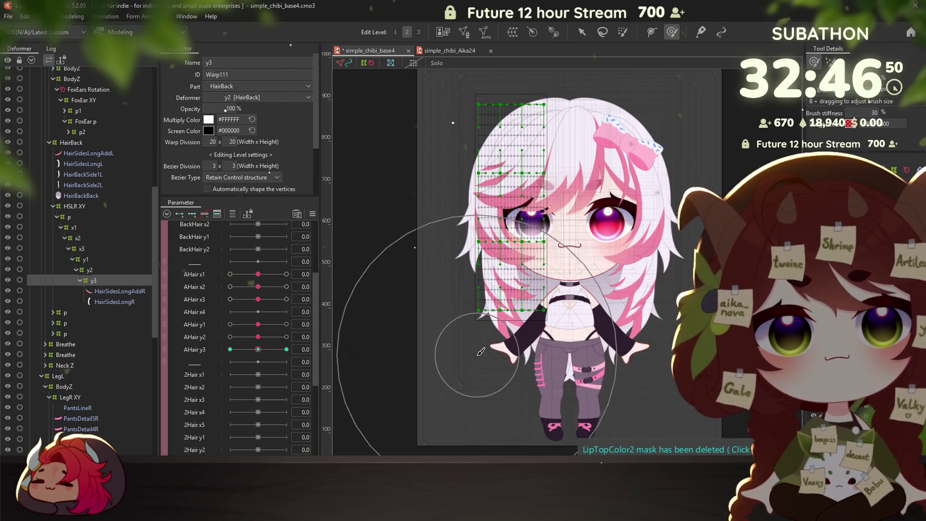
Pull the y3 warp grid's lower corner up for the AHair y3 key 10, then preview the back hair
{"action": "left_click_drag", "start_coordinate": [636, 329], "coordinate": [622, 316]}
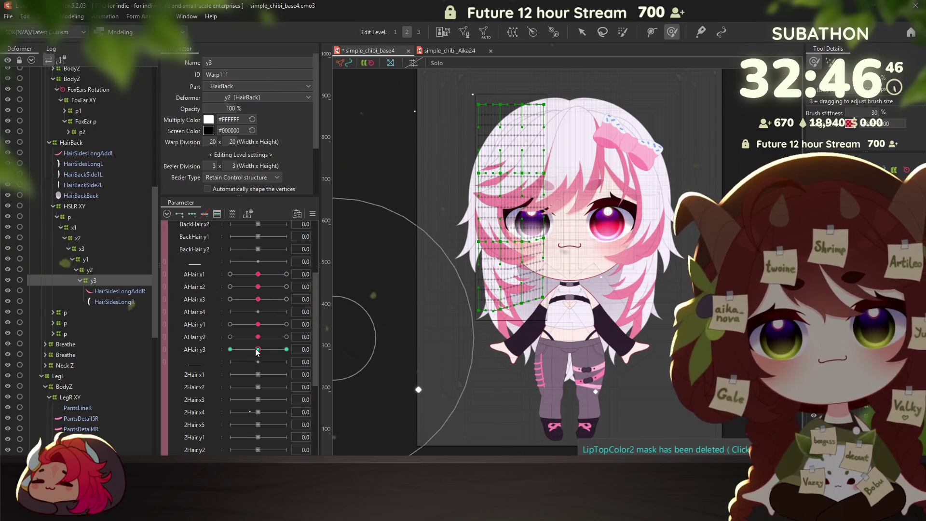
{"action": "left_click", "coordinate": [287, 349]}
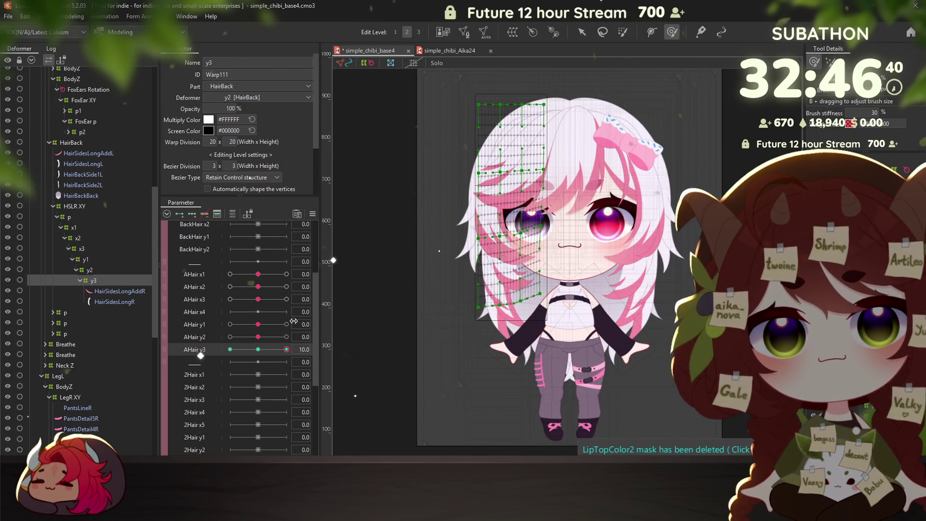
{"action": "mouse_move", "coordinate": [261, 349]}
{"action": "left_mouse_down"}
{"action": "mouse_move", "coordinate": [235, 349]}
{"action": "mouse_move", "coordinate": [258, 349]}
{"action": "left_mouse_up"}
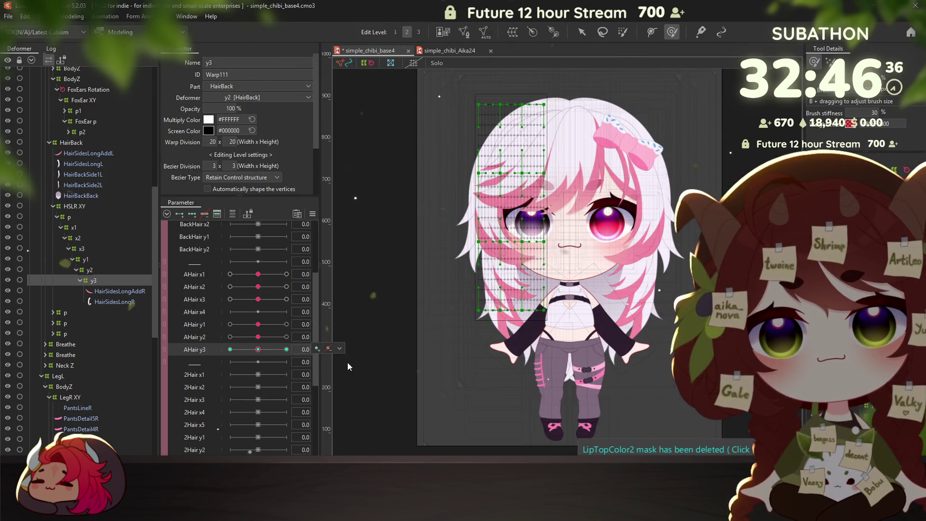
Recentre and zoom the view, then select the HairBackSide1L art mesh
{"action": "left_click_drag", "start_coordinate": [434, 290], "coordinate": [421, 258]}
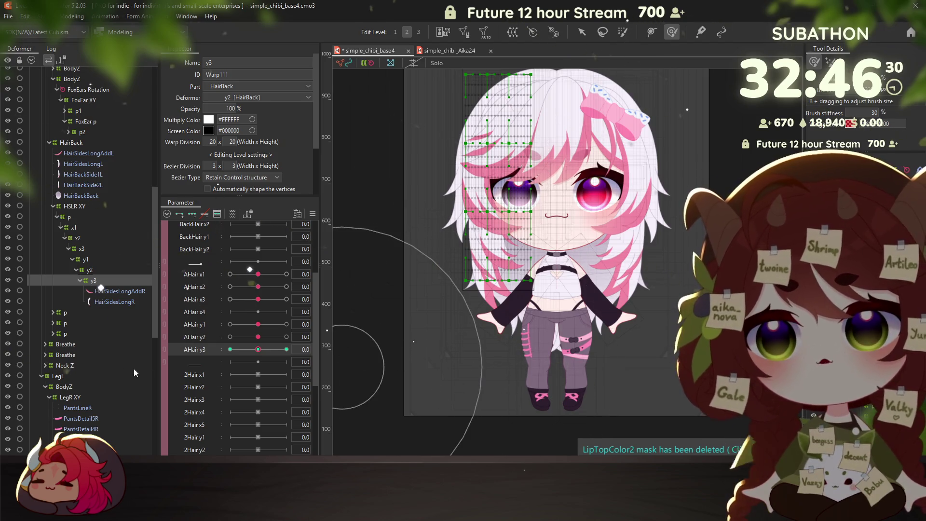
{"action": "left_click_drag", "start_coordinate": [573, 255], "coordinate": [568, 272]}
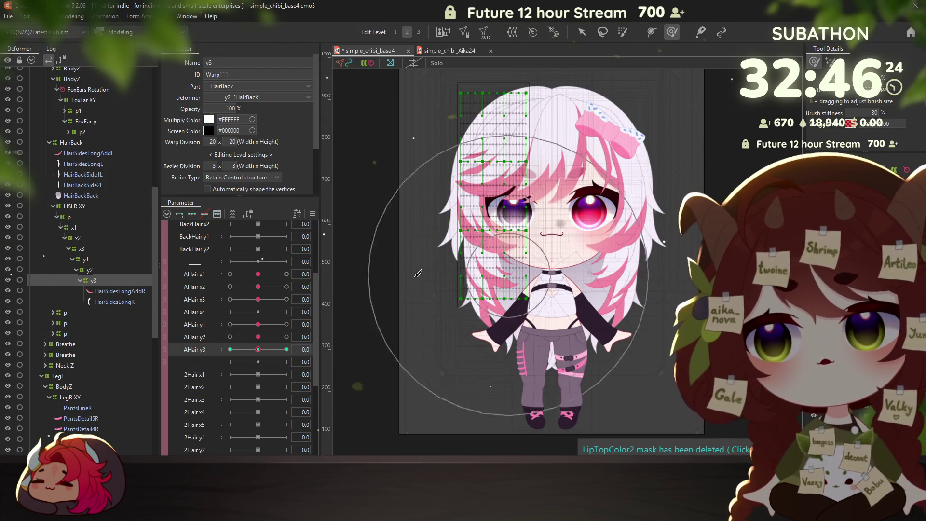
{"action": "scroll", "coordinate": [106, 208], "scroll_direction": "up", "scroll_amount": 4}
{"action": "left_click", "coordinate": [87, 290]}
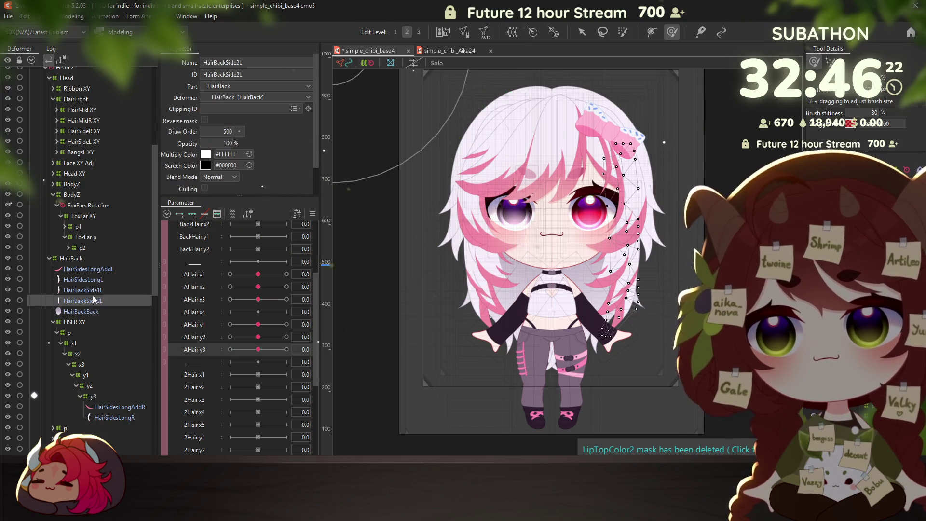
Inspect the HairBackBack art mesh and the HSLR XY warp deformer
{"action": "left_click", "coordinate": [72, 312]}
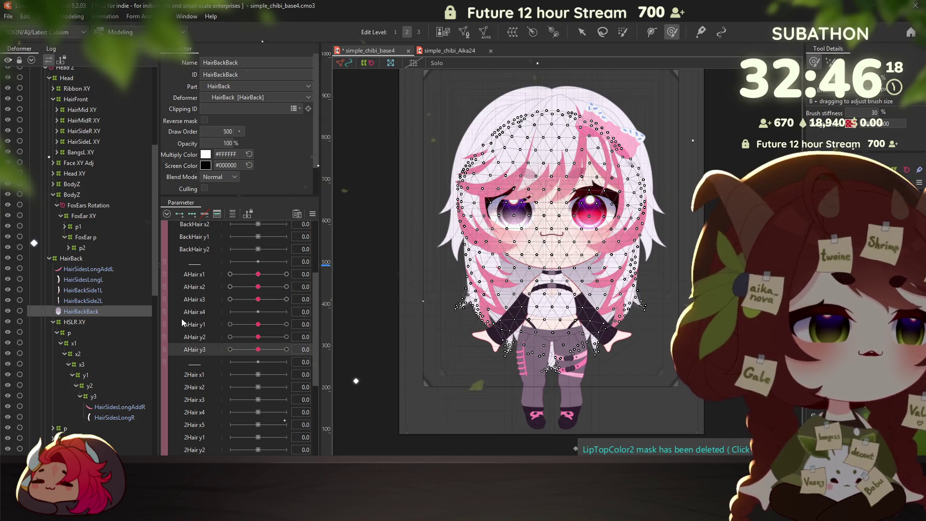
{"action": "left_click", "coordinate": [76, 322]}
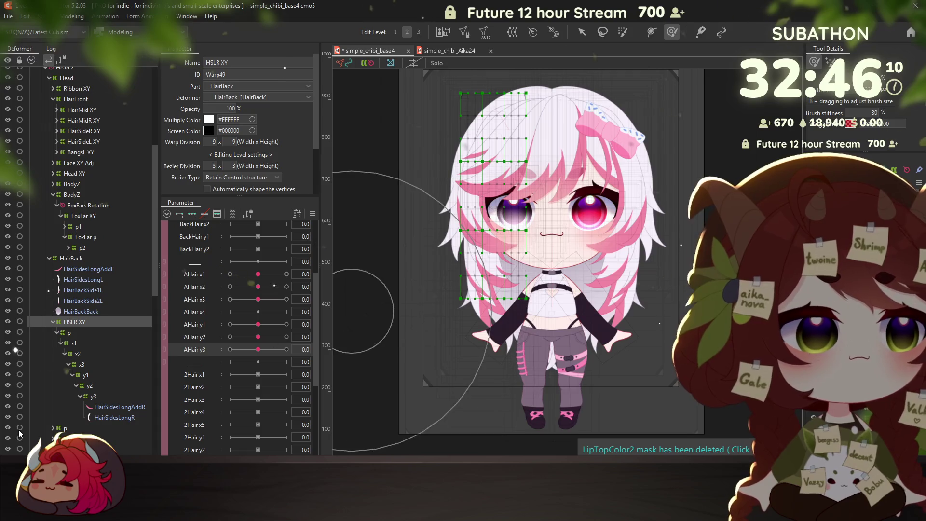
{"action": "left_click_drag", "start_coordinate": [526, 408], "coordinate": [494, 418]}
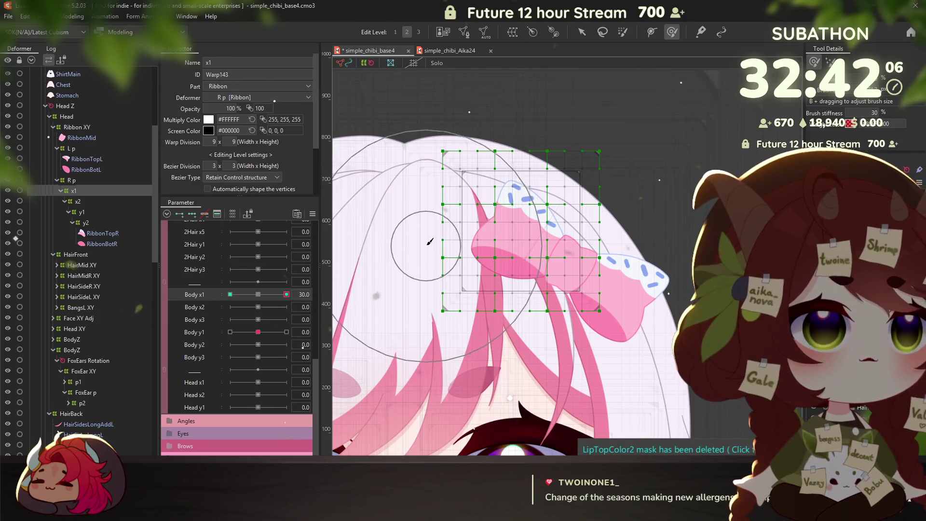
Push the x1 ribbon warp's lower-left down on the Body x1 end key and preview the sway
{"action": "mouse_move", "coordinate": [518, 124]}
{"action": "left_mouse_down"}
{"action": "mouse_move", "coordinate": [476, 120]}
{"action": "mouse_move", "coordinate": [457, 144]}
{"action": "left_mouse_up"}
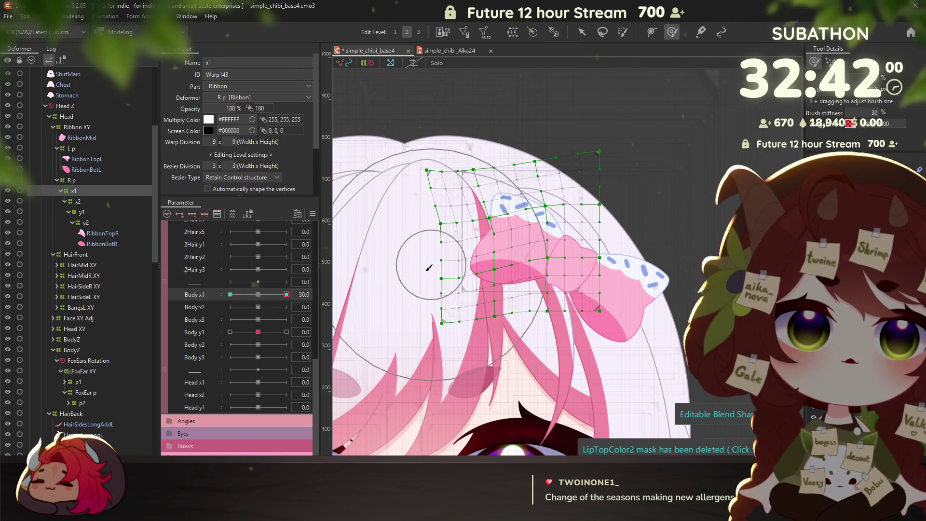
{"action": "left_click_drag", "start_coordinate": [423, 264], "coordinate": [392, 302]}
{"action": "left_click_drag", "start_coordinate": [251, 295], "coordinate": [266, 295]}
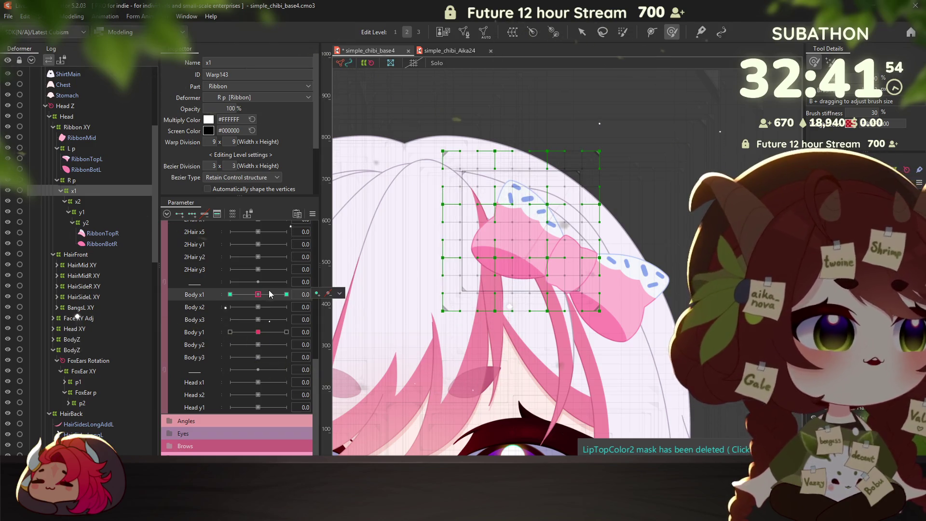
Bend the x2 warp's upper-left and left side down at the Body x2 -30 key
{"action": "left_click", "coordinate": [81, 202]}
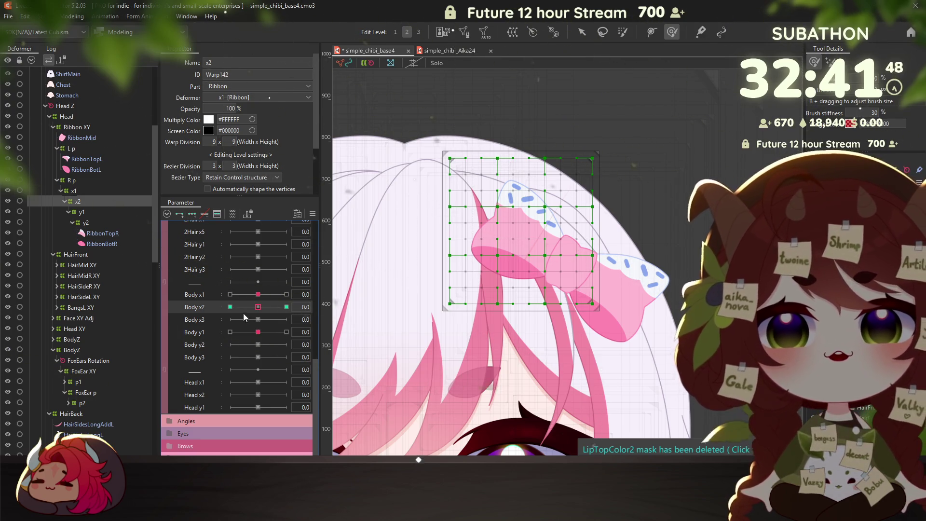
{"action": "left_click", "coordinate": [230, 307]}
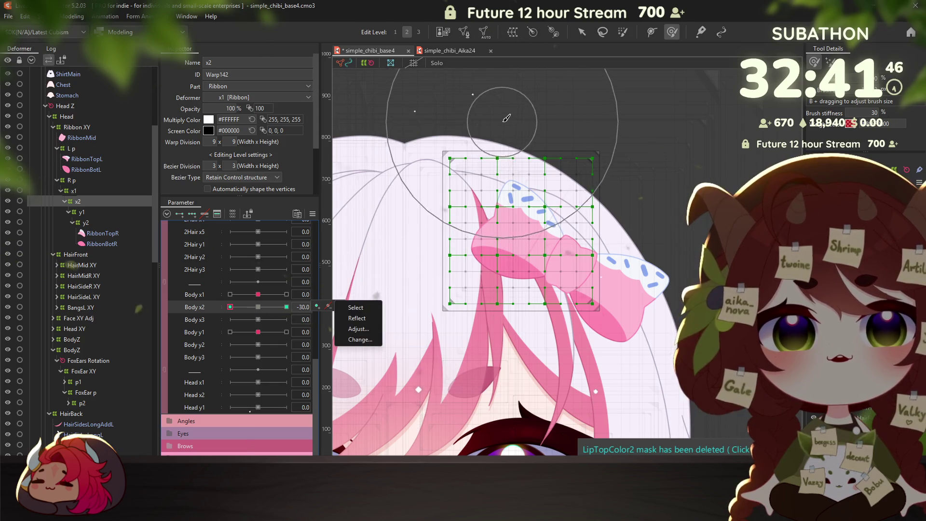
{"action": "left_click", "coordinate": [482, 106]}
{"action": "key", "text": "v"}
{"action": "key", "text": "b"}
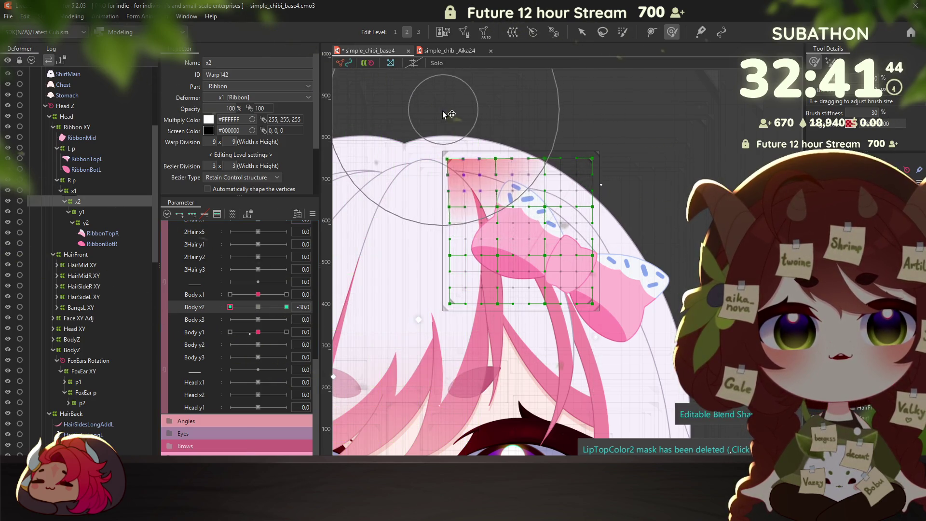
{"action": "left_click_drag", "start_coordinate": [444, 104], "coordinate": [399, 250]}
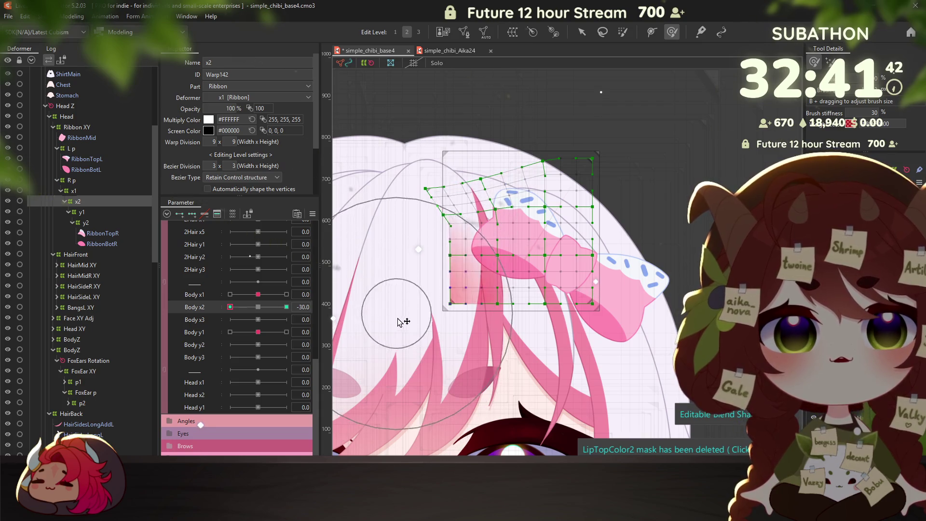
{"action": "left_click_drag", "start_coordinate": [403, 269], "coordinate": [410, 309]}
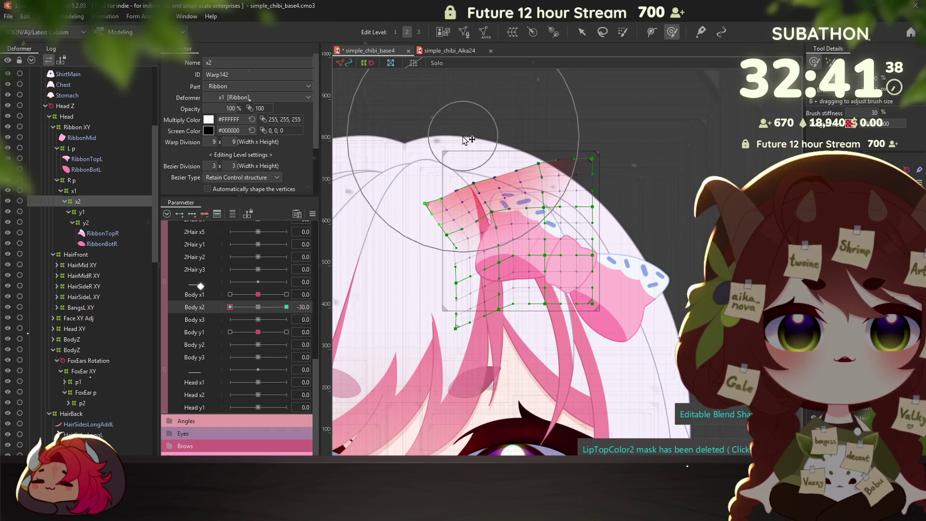
{"action": "left_click_drag", "start_coordinate": [231, 307], "coordinate": [240, 309]}
Reshape the x2 warp for the Body x2 30 key and preview the ribbon across Body x2
{"action": "left_click", "coordinate": [287, 307]}
{"action": "left_click", "coordinate": [230, 307]}
{"action": "left_click", "coordinate": [286, 307]}
{"action": "mouse_move", "coordinate": [507, 104]}
{"action": "left_mouse_down"}
{"action": "mouse_move", "coordinate": [392, 300]}
{"action": "mouse_move", "coordinate": [410, 248]}
{"action": "mouse_move", "coordinate": [412, 260]}
{"action": "mouse_move", "coordinate": [410, 232]}
{"action": "left_mouse_up"}
{"action": "mouse_move", "coordinate": [286, 307]}
{"action": "left_mouse_down"}
{"action": "mouse_move", "coordinate": [253, 307]}
{"action": "mouse_move", "coordinate": [255, 316]}
{"action": "left_mouse_up"}
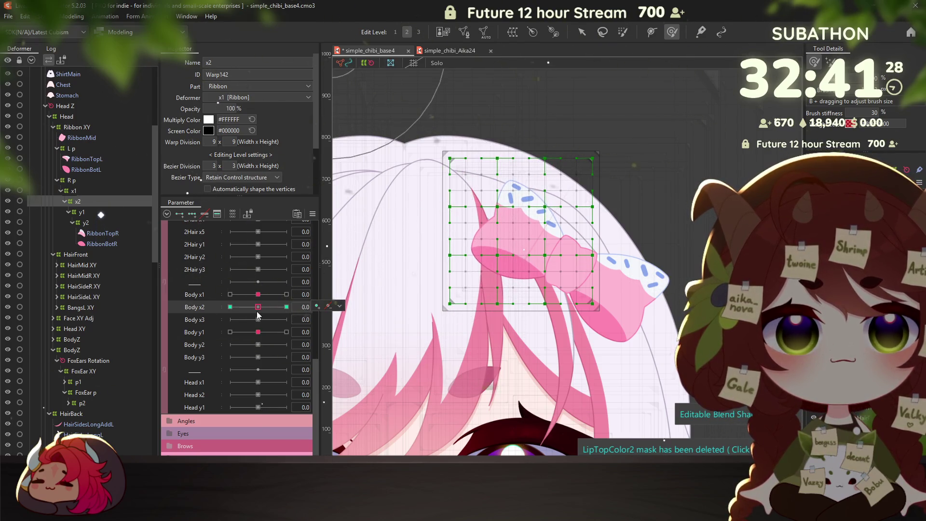
{"action": "key", "text": "Down"}
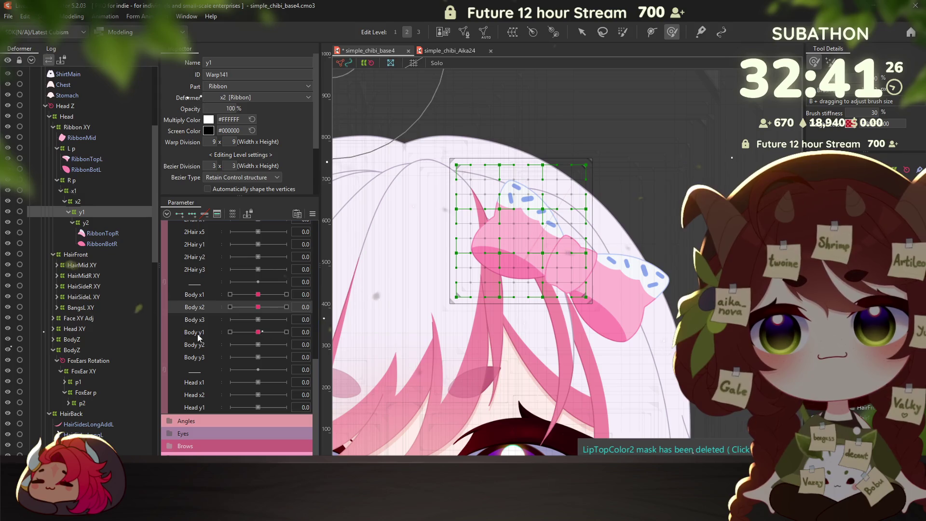
Brush-reshape the y1 ribbon warp at the Body y1 -30 key
{"action": "left_click", "coordinate": [198, 334]}
{"action": "left_click", "coordinate": [230, 332]}
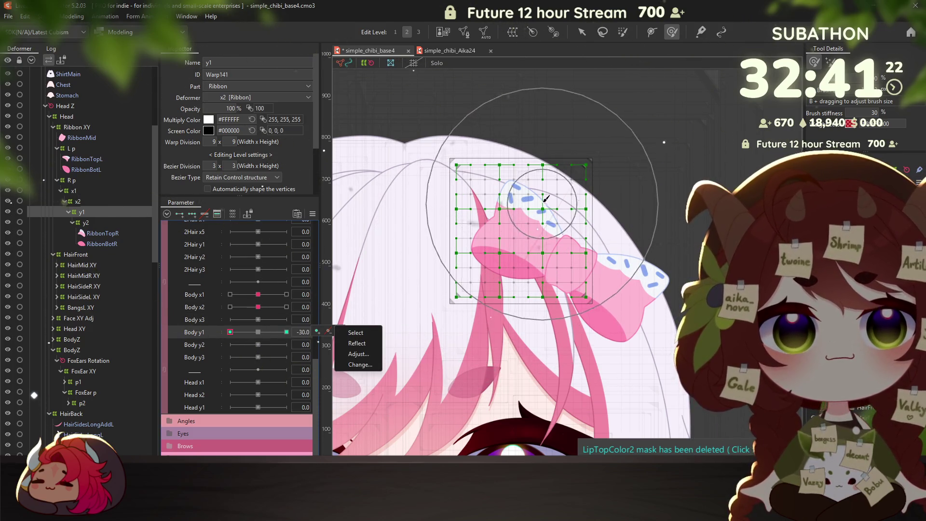
{"action": "left_click_drag", "start_coordinate": [540, 193], "coordinate": [554, 159]}
{"action": "key", "text": "v"}
{"action": "key", "text": "b"}
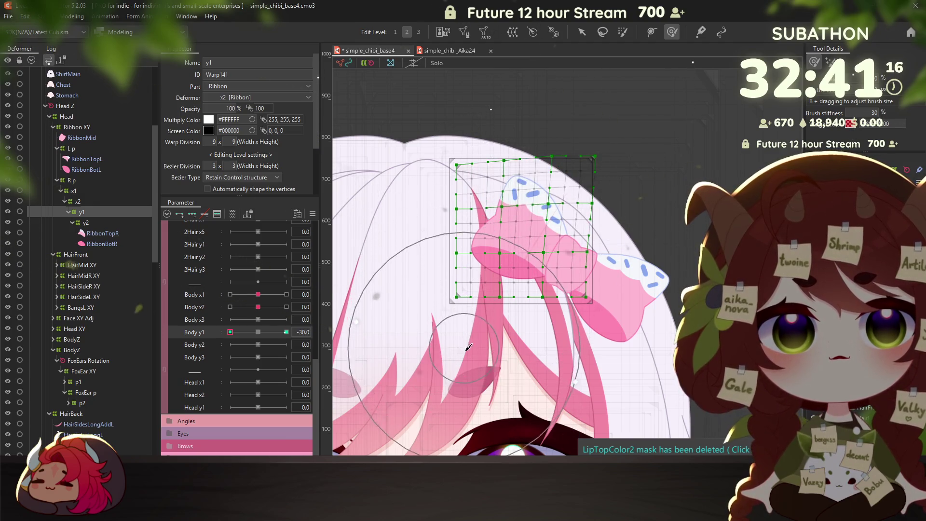
{"action": "key", "text": "v"}
{"action": "key", "text": "b"}
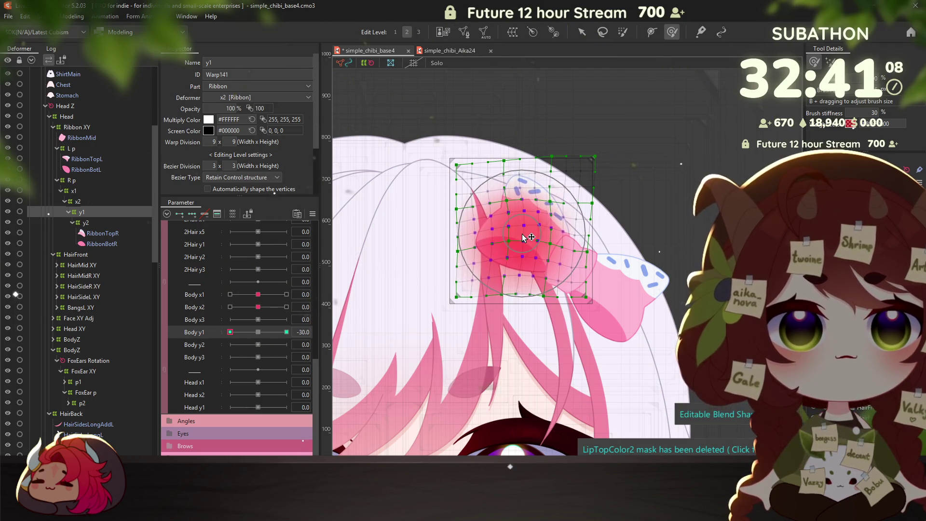
Push the y1 warp down for Body y1 30, preview it, and reset Body y1 to centre
{"action": "left_click", "coordinate": [287, 332]}
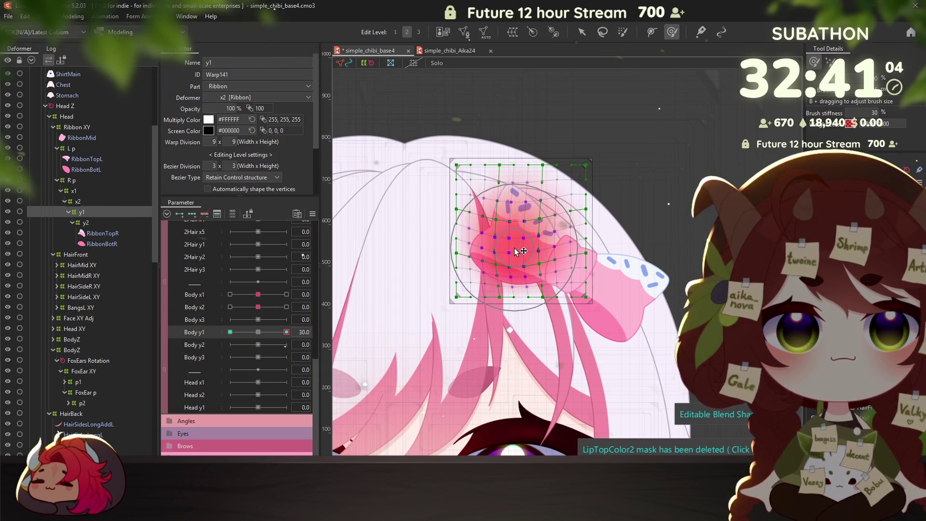
{"action": "left_click_drag", "start_coordinate": [538, 200], "coordinate": [501, 257]}
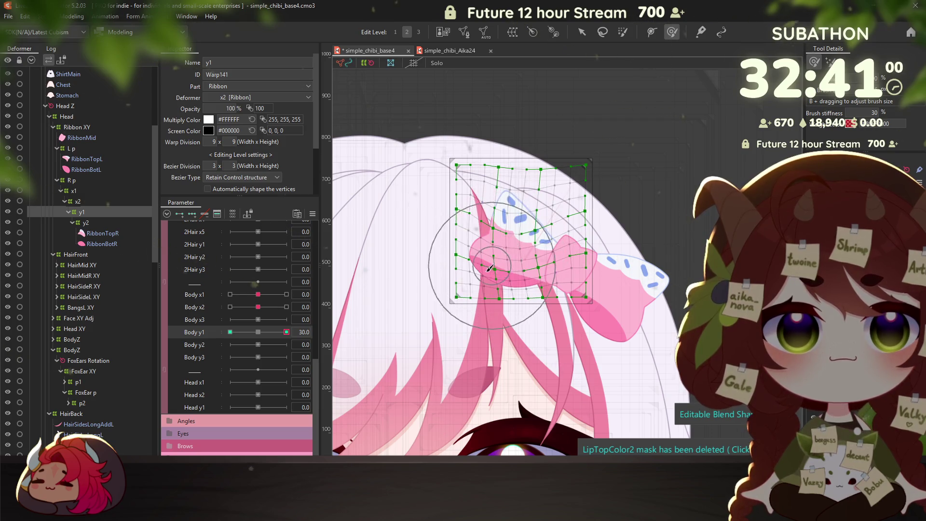
{"action": "left_click_drag", "start_coordinate": [477, 289], "coordinate": [514, 253]}
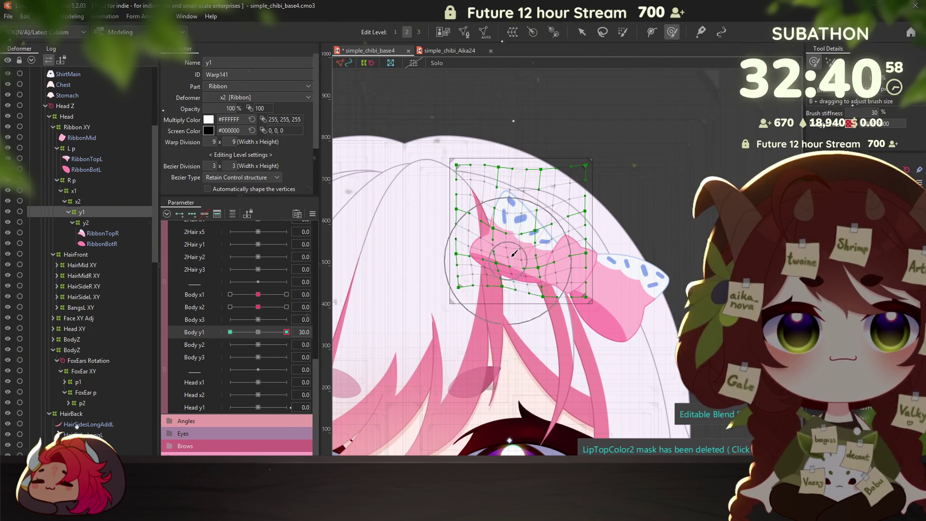
{"action": "mouse_move", "coordinate": [287, 332]}
{"action": "left_mouse_down"}
{"action": "mouse_move", "coordinate": [270, 332]}
{"action": "mouse_move", "coordinate": [324, 320]}
{"action": "left_mouse_up"}
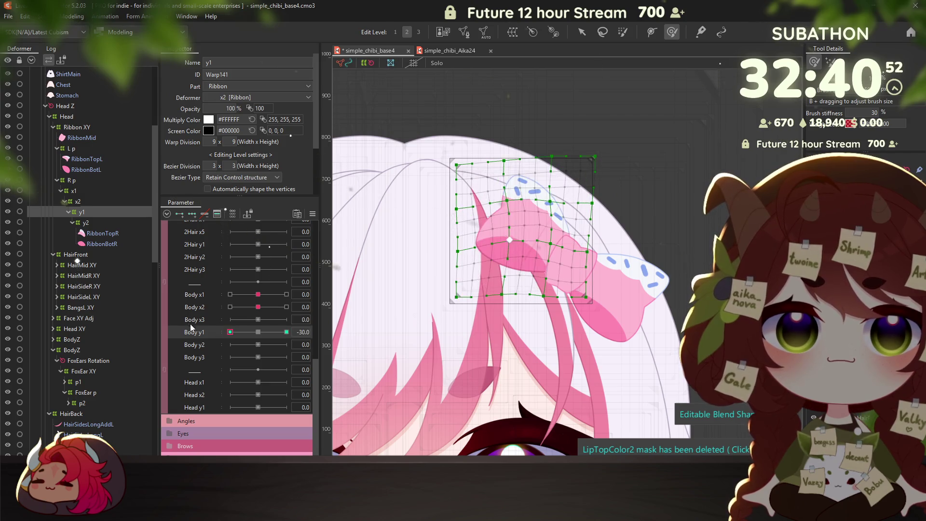
{"action": "left_click", "coordinate": [259, 332]}
Shape the y2 warp at Body y2 -30 and 30, preview it, and open Physics Settings
{"action": "left_click", "coordinate": [85, 222]}
{"action": "left_click", "coordinate": [195, 344]}
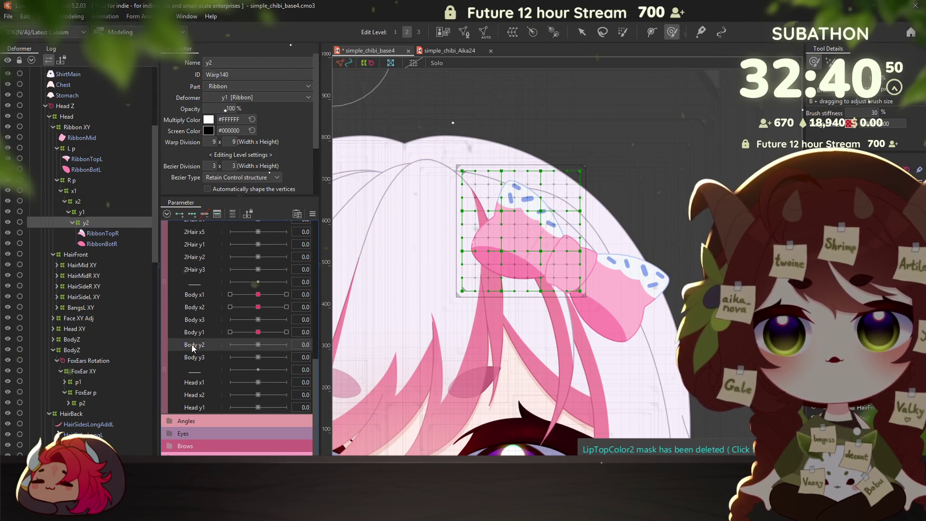
{"action": "left_click", "coordinate": [230, 345]}
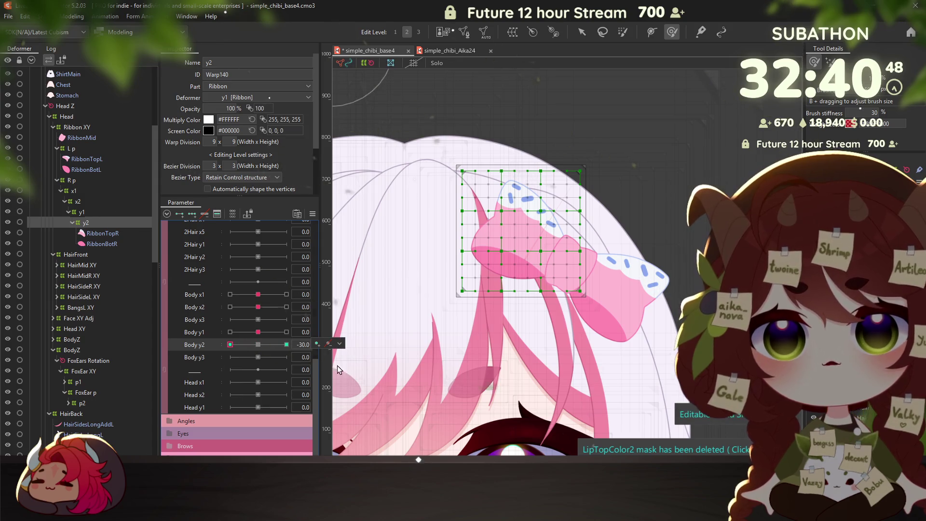
{"action": "left_click", "coordinate": [553, 189]}
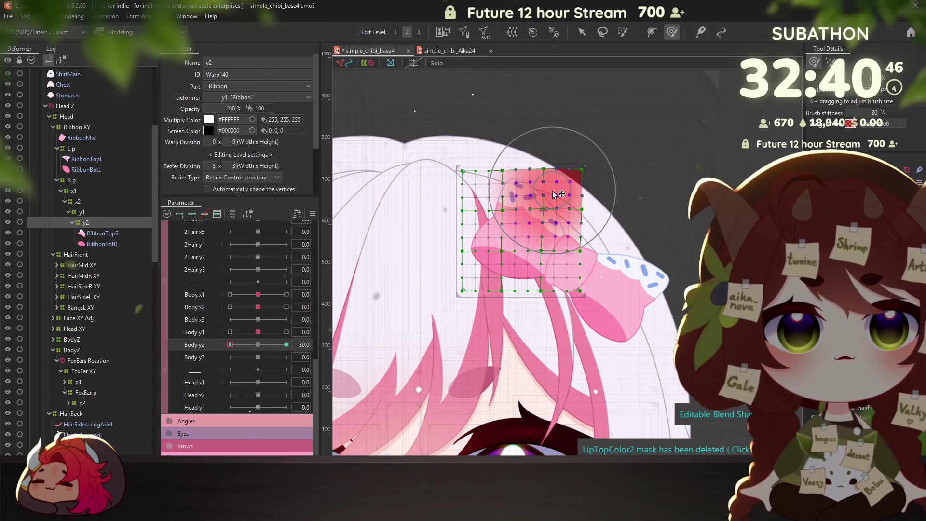
{"action": "left_click_drag", "start_coordinate": [554, 190], "coordinate": [562, 180]}
{"action": "left_click_drag", "start_coordinate": [492, 289], "coordinate": [490, 280]}
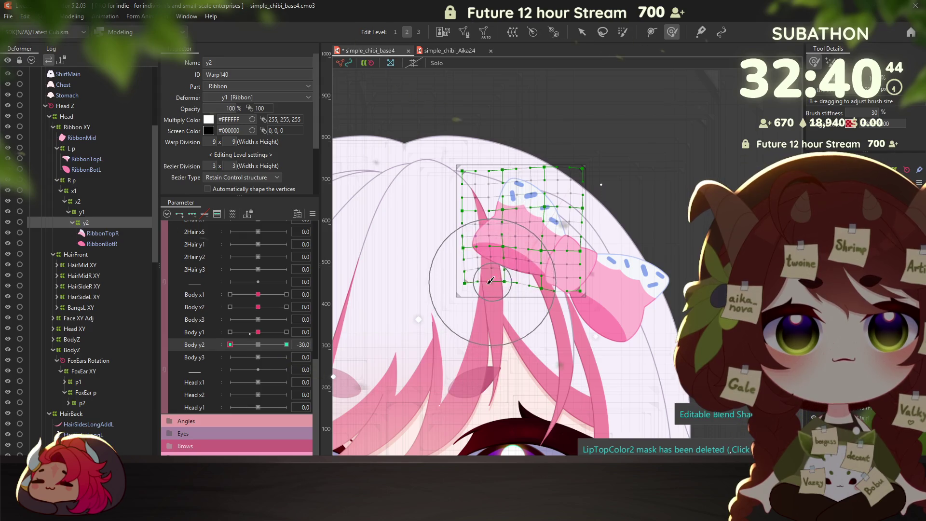
{"action": "left_click", "coordinate": [286, 344]}
{"action": "left_click_drag", "start_coordinate": [487, 242], "coordinate": [534, 222]}
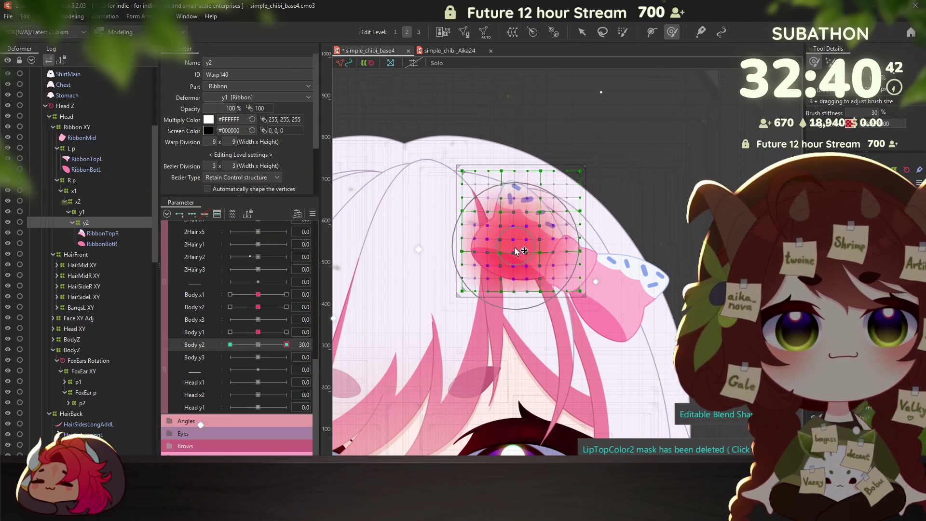
{"action": "mouse_move", "coordinate": [287, 344]}
{"action": "left_mouse_down"}
{"action": "mouse_move", "coordinate": [249, 350]}
{"action": "mouse_move", "coordinate": [258, 352]}
{"action": "left_mouse_up"}
{"action": "left_click", "coordinate": [72, 15]}
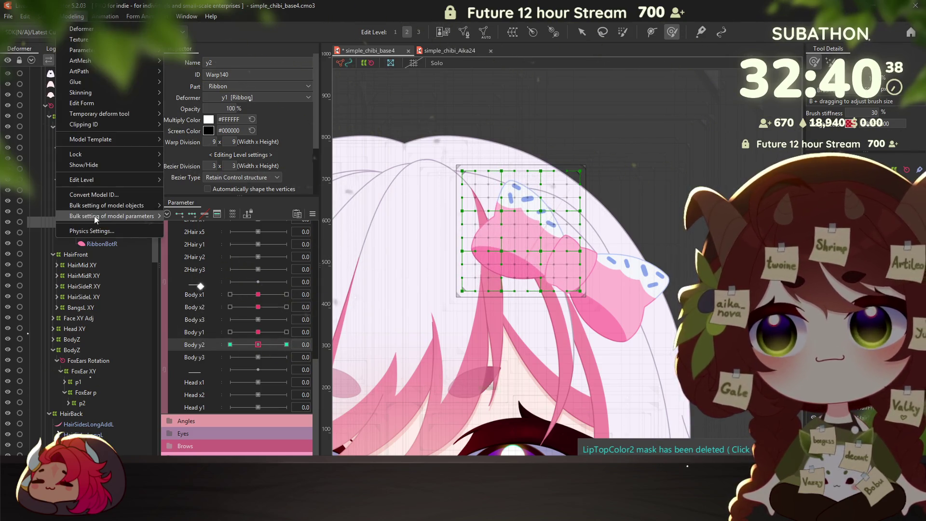
{"action": "left_click", "coordinate": [92, 231]}
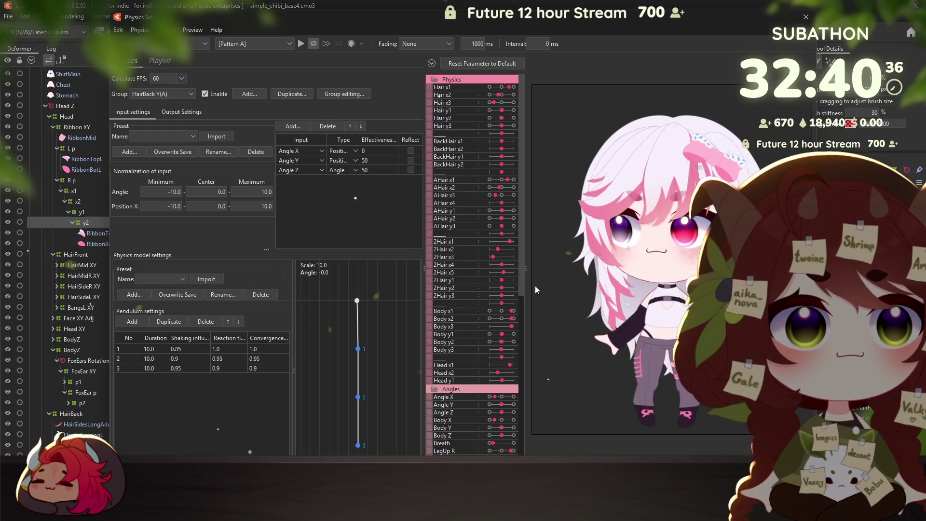
{"action": "scroll", "coordinate": [674, 301], "scroll_direction": "up", "scroll_amount": 4}
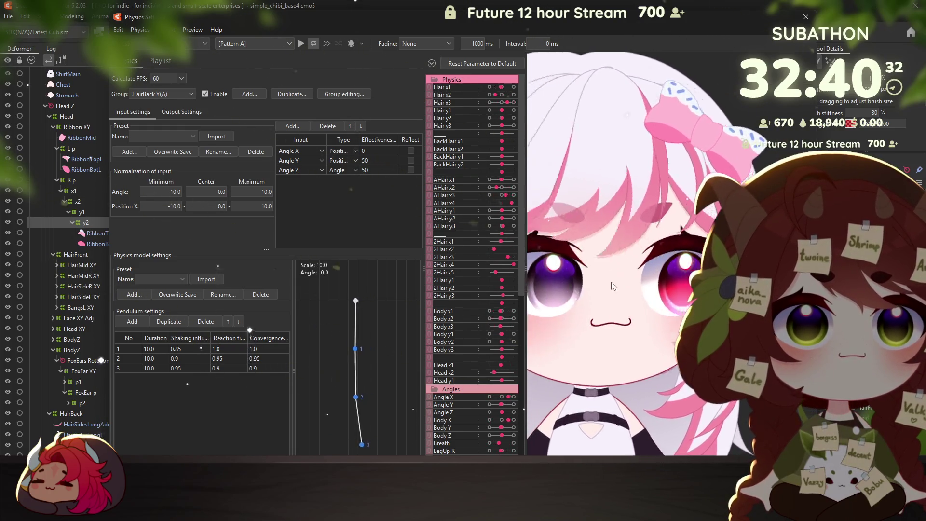
{"action": "scroll", "coordinate": [628, 289], "scroll_direction": "down", "scroll_amount": 4}
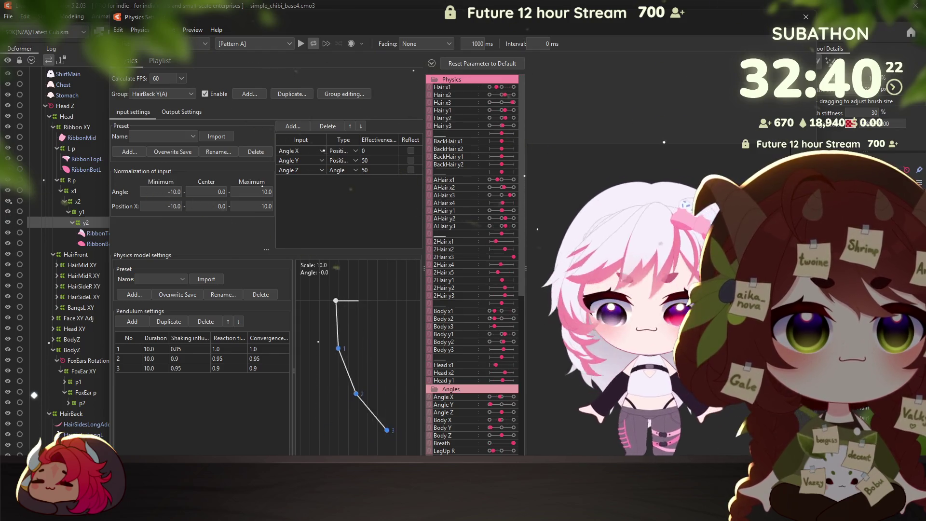
{"action": "left_click", "coordinate": [805, 16]}
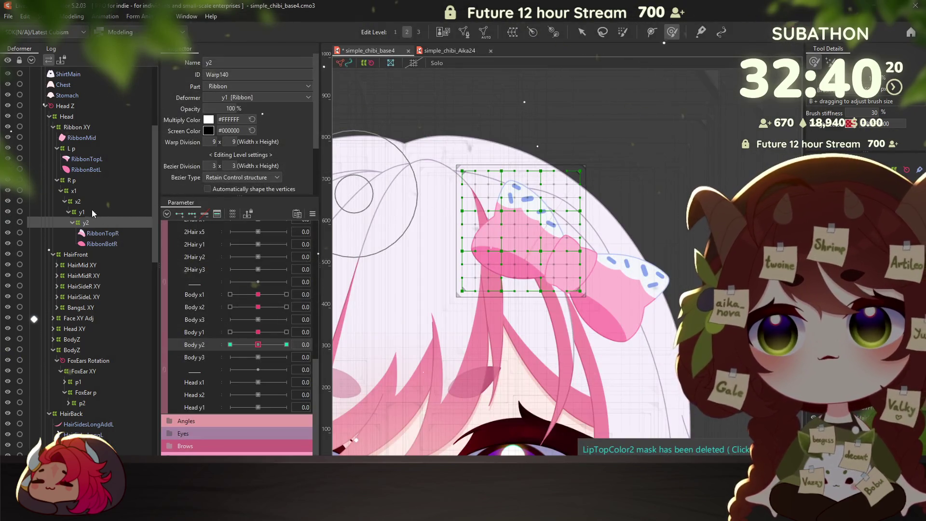
Move the Ribbon XY deformer under HairSideR XY in the Deformer palette
{"action": "right_click", "coordinate": [75, 128]}
{"action": "left_click", "coordinate": [75, 129]}
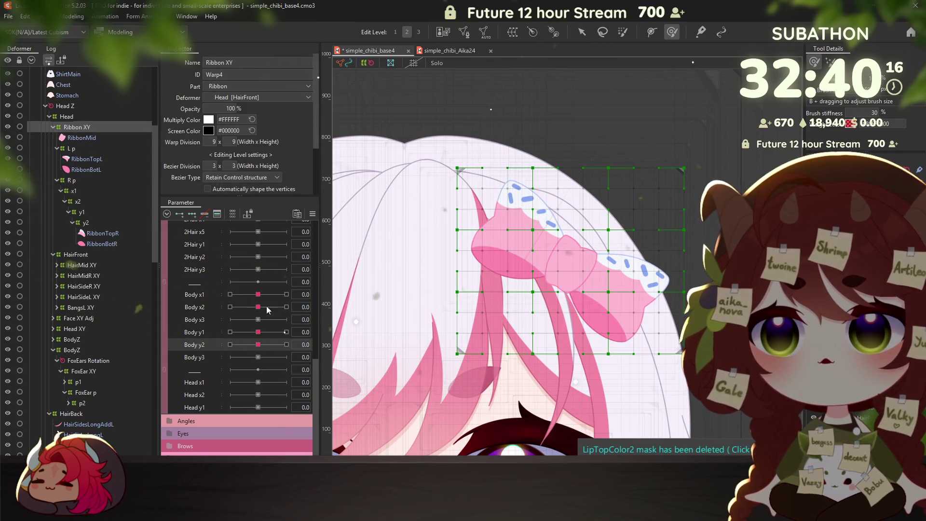
{"action": "left_click_drag", "start_coordinate": [483, 288], "coordinate": [541, 216]}
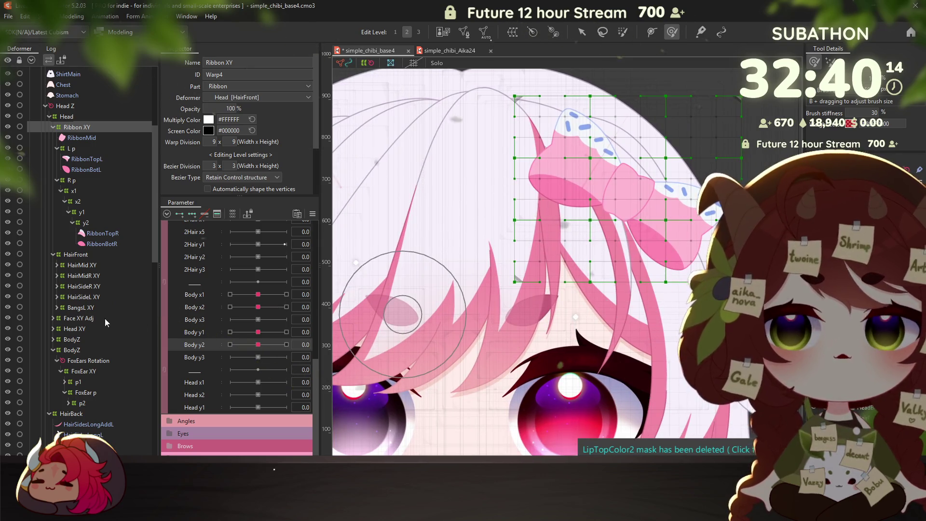
{"action": "left_click", "coordinate": [80, 266]}
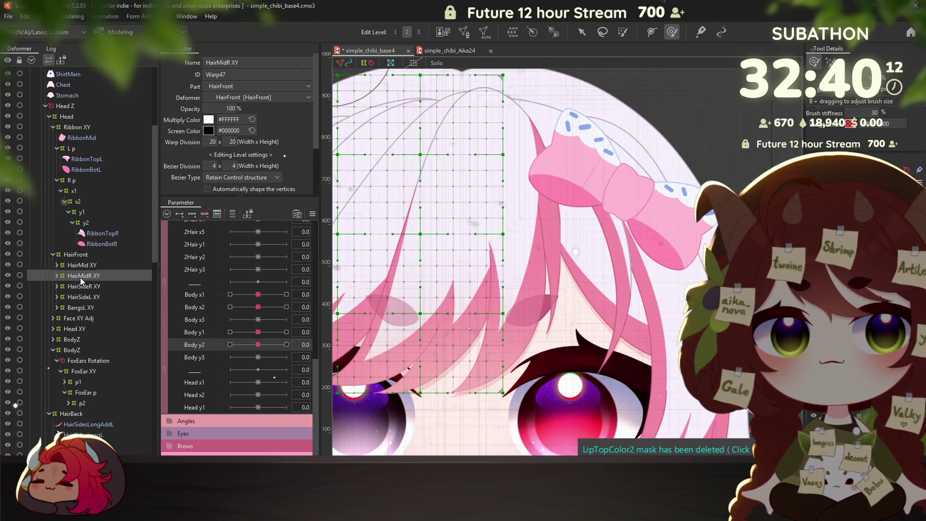
{"action": "left_click", "coordinate": [85, 286]}
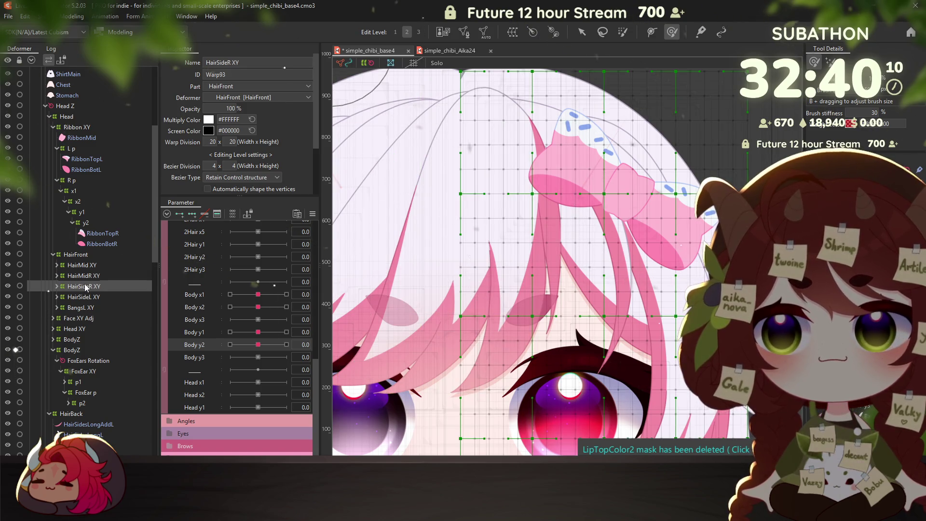
{"action": "double_click", "coordinate": [81, 285]}
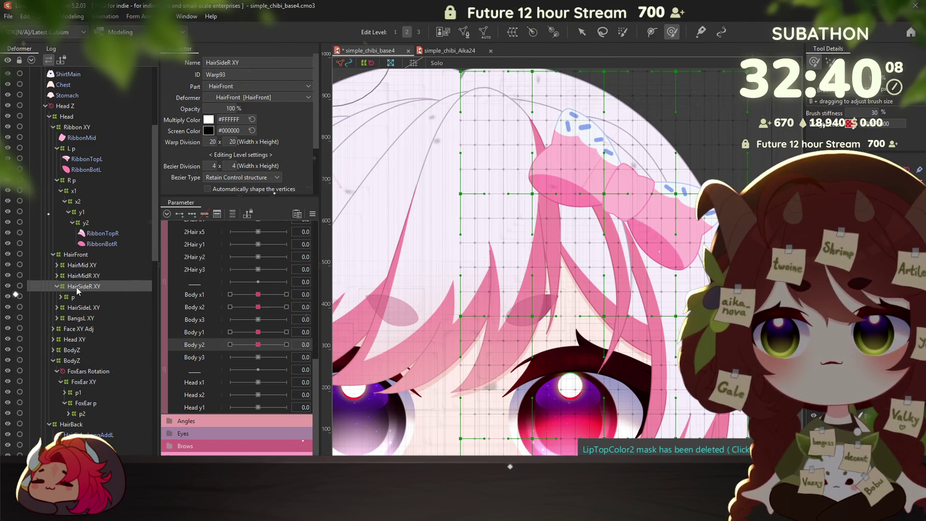
{"action": "mouse_move", "coordinate": [76, 128]}
{"action": "left_mouse_down"}
{"action": "mouse_move", "coordinate": [87, 296]}
{"action": "mouse_move", "coordinate": [79, 287]}
{"action": "left_mouse_up"}
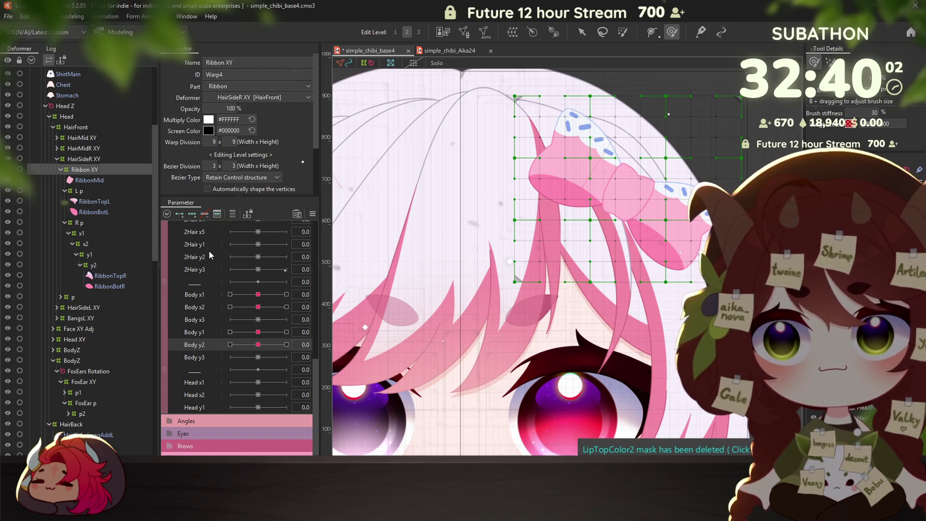
Test the reparented ribbon in the physics preview, then close it
{"action": "scroll", "coordinate": [193, 250], "scroll_direction": "up", "scroll_amount": 1}
{"action": "scroll", "coordinate": [181, 247], "scroll_direction": "up", "scroll_amount": 1}
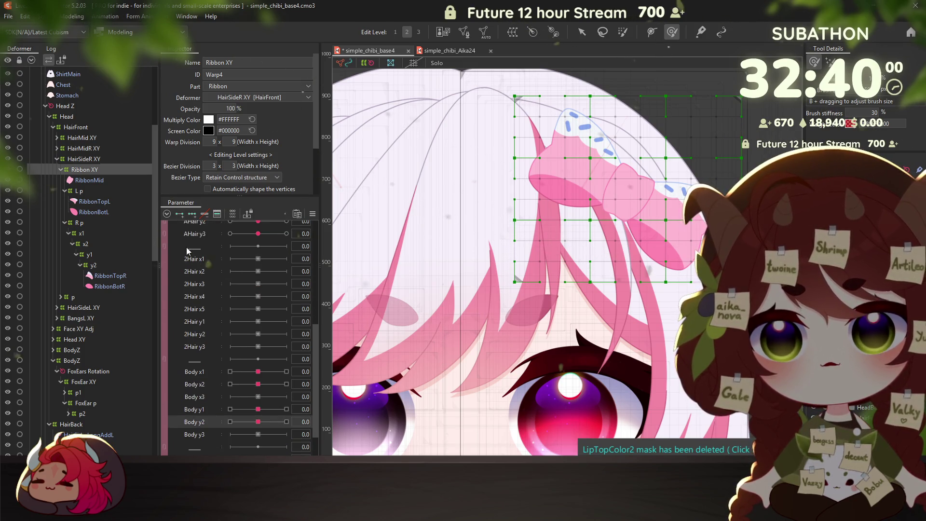
{"action": "left_click", "coordinate": [72, 16]}
{"action": "left_click", "coordinate": [111, 231]}
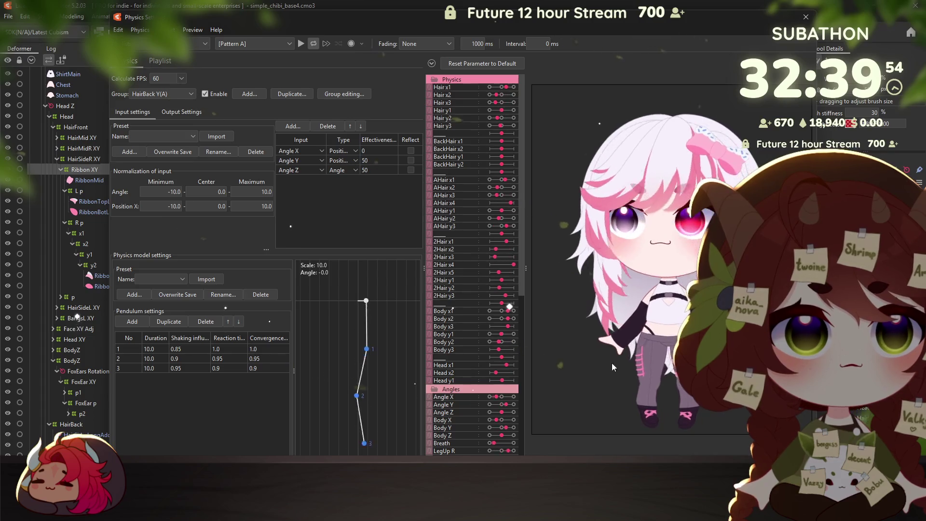
{"action": "key", "text": "Escape"}
Select Ribbon XY and Angle X in the Angles group, then run another physics preview
{"action": "left_click", "coordinate": [86, 159]}
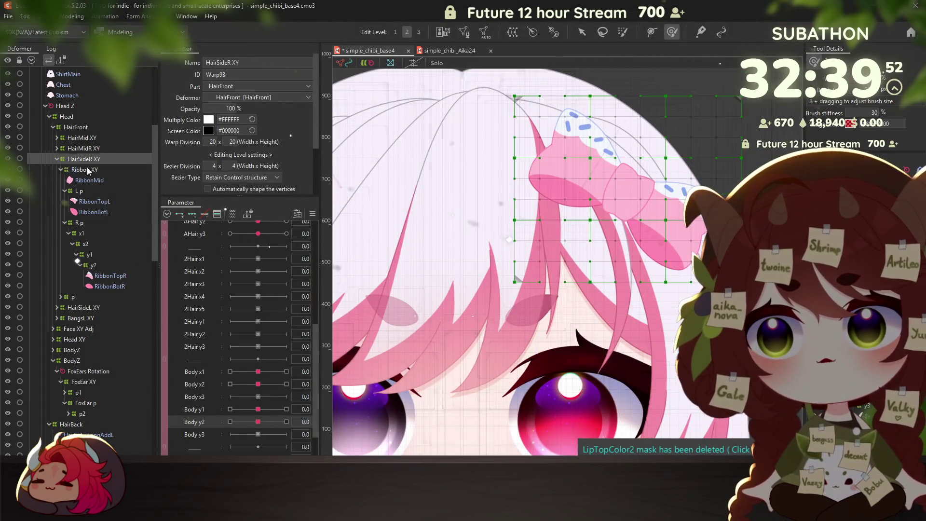
{"action": "left_click", "coordinate": [88, 170]}
{"action": "scroll", "coordinate": [209, 351], "scroll_direction": "down", "scroll_amount": 3}
{"action": "left_click", "coordinate": [187, 419]}
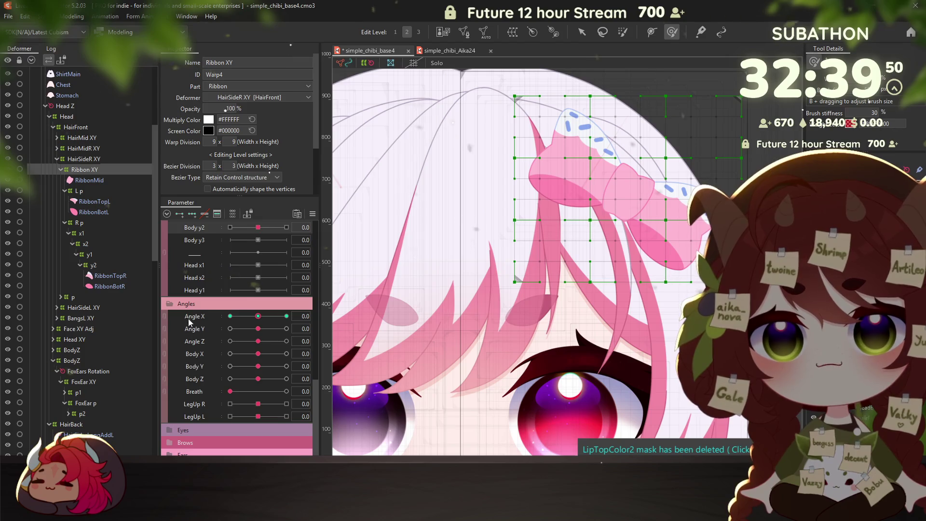
{"action": "left_click", "coordinate": [195, 316]}
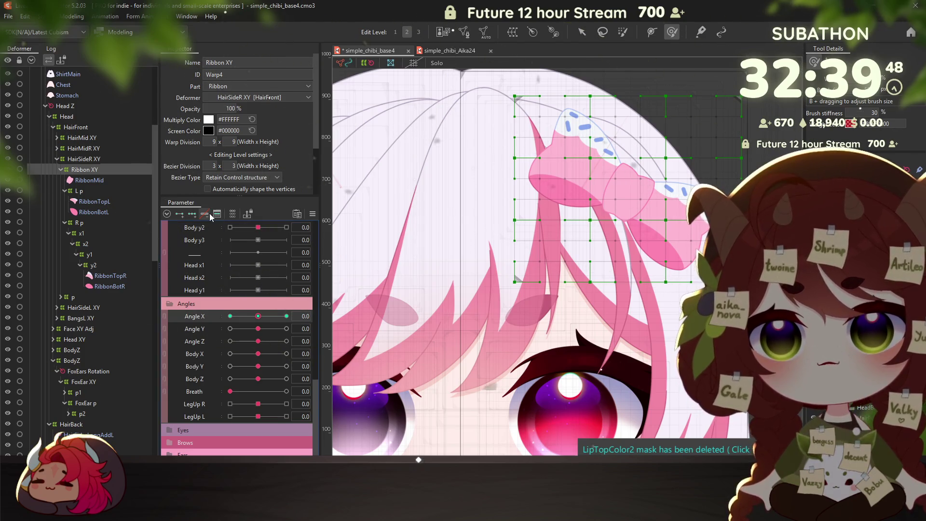
{"action": "left_click", "coordinate": [72, 16]}
{"action": "left_click", "coordinate": [94, 238]}
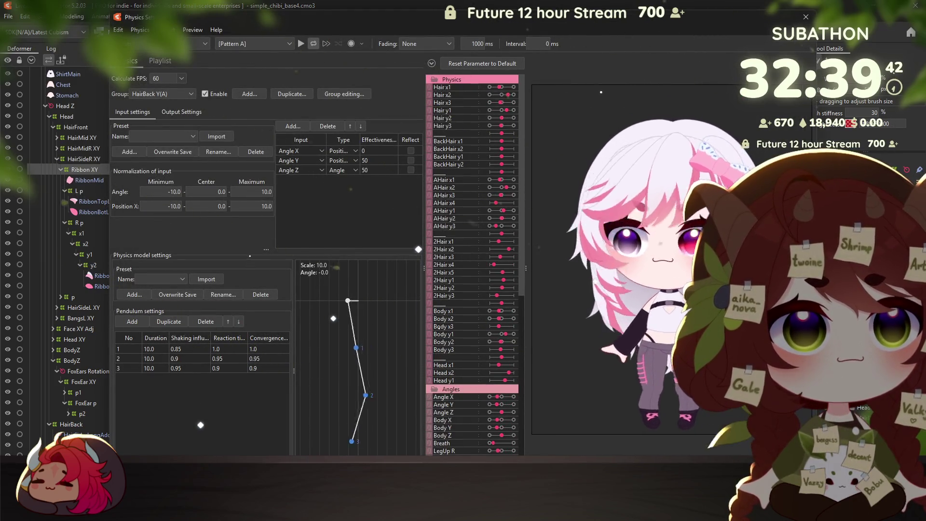
{"action": "key", "text": "Escape"}
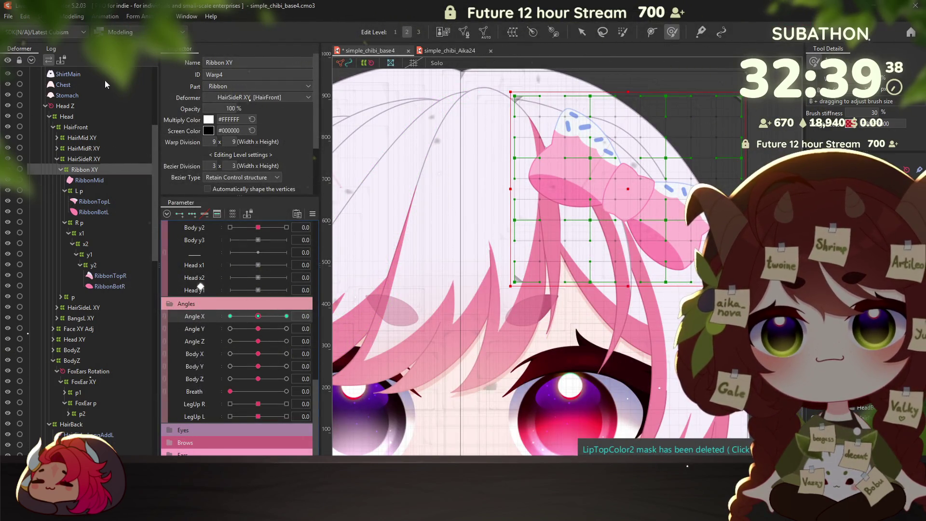
Run a longer physics preview test of the ribbon, then close Physics Settings
{"action": "left_click", "coordinate": [77, 16]}
{"action": "left_click", "coordinate": [94, 236]}
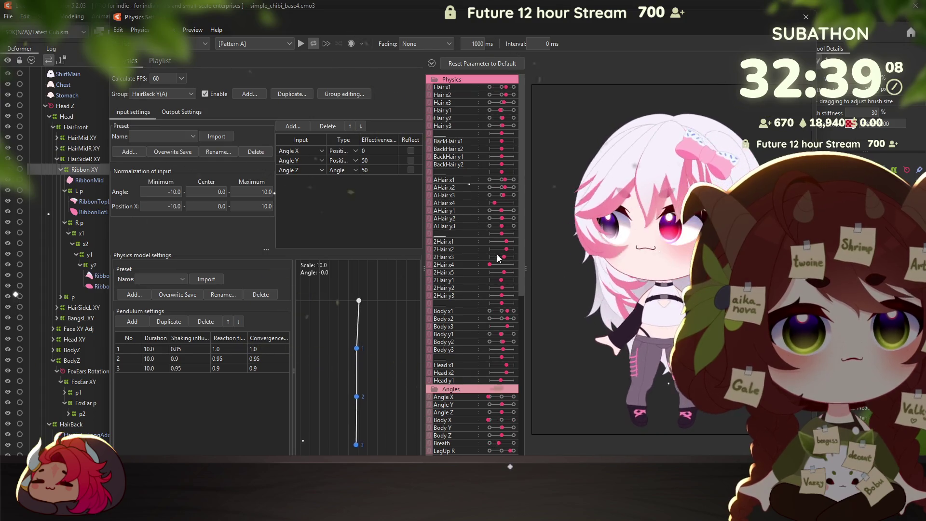
{"action": "key", "text": "Escape"}
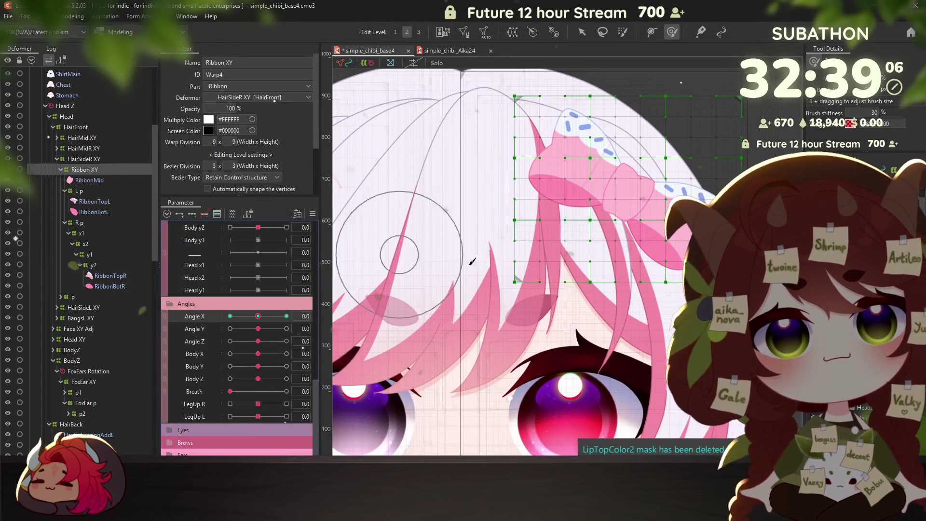
{"action": "scroll", "coordinate": [472, 261], "scroll_direction": "down", "scroll_amount": 3}
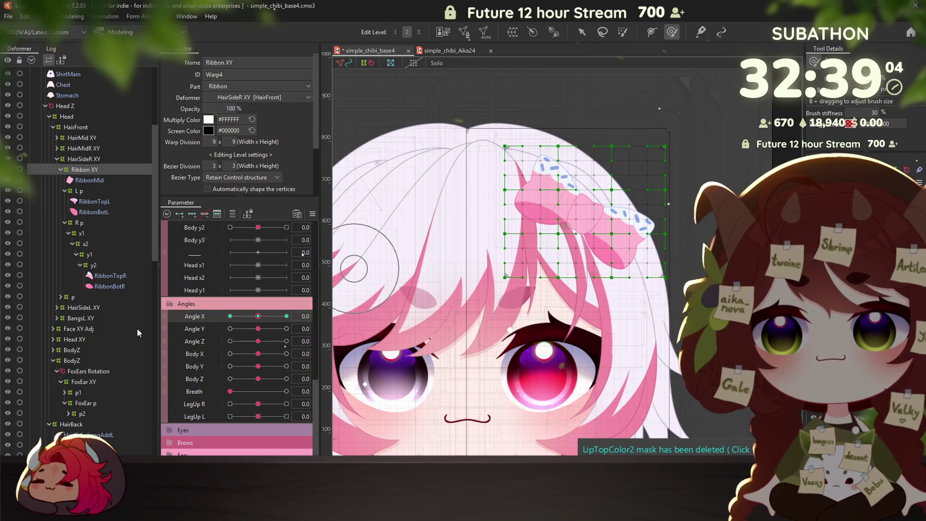
{"action": "right_click", "coordinate": [490, 164]}
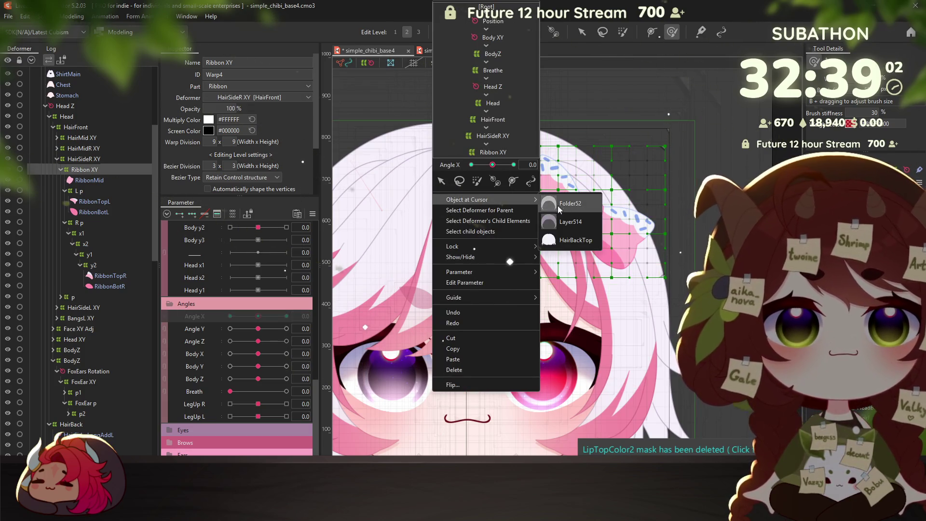
Select the HairBackTop art mesh, then inspect a p warp and the HairBack deformer
{"action": "left_click", "coordinate": [562, 239]}
{"action": "left_click_drag", "start_coordinate": [488, 220], "coordinate": [512, 193]}
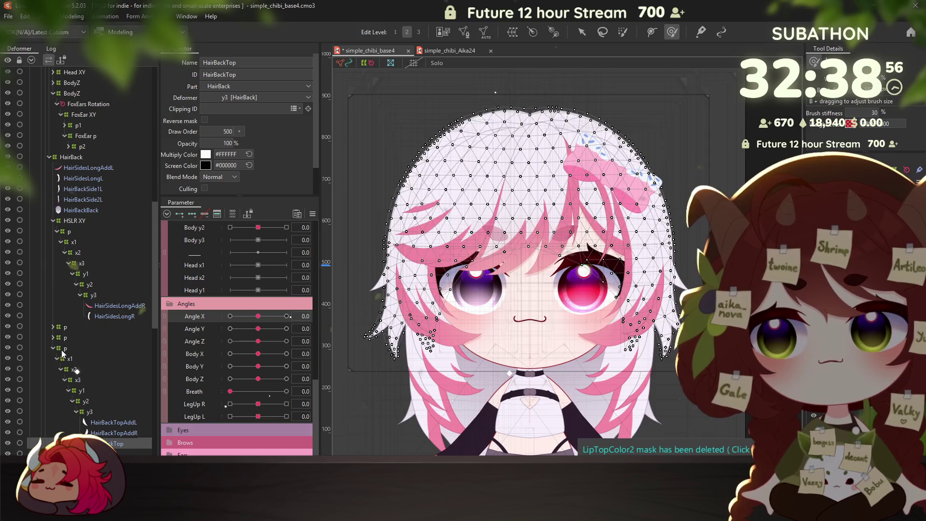
{"action": "left_click", "coordinate": [65, 348]}
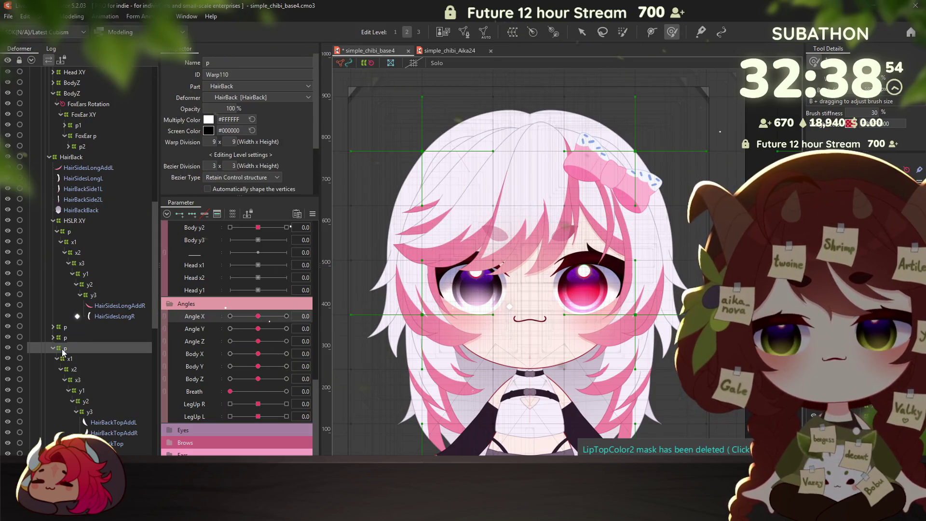
{"action": "scroll", "coordinate": [66, 241], "scroll_direction": "up", "scroll_amount": 3}
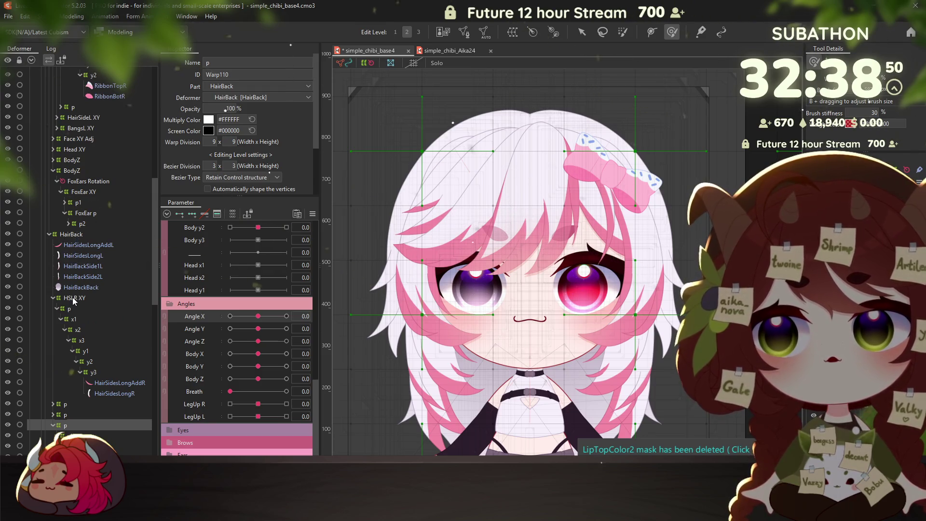
{"action": "left_click", "coordinate": [72, 235]}
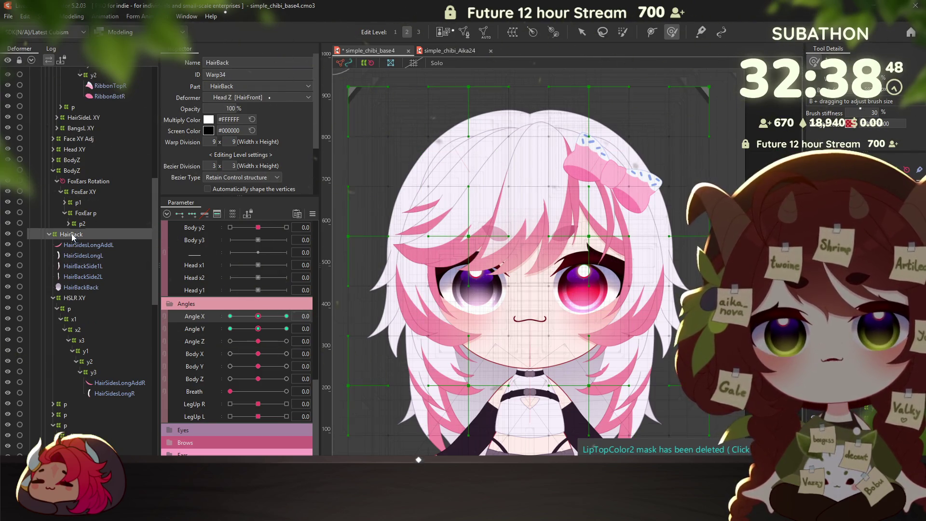
Browse the p deformers, collapse the third p and HSLR XY, and select HairBack
{"action": "left_click", "coordinate": [60, 404]}
{"action": "scroll", "coordinate": [89, 401], "scroll_direction": "down", "scroll_amount": 3}
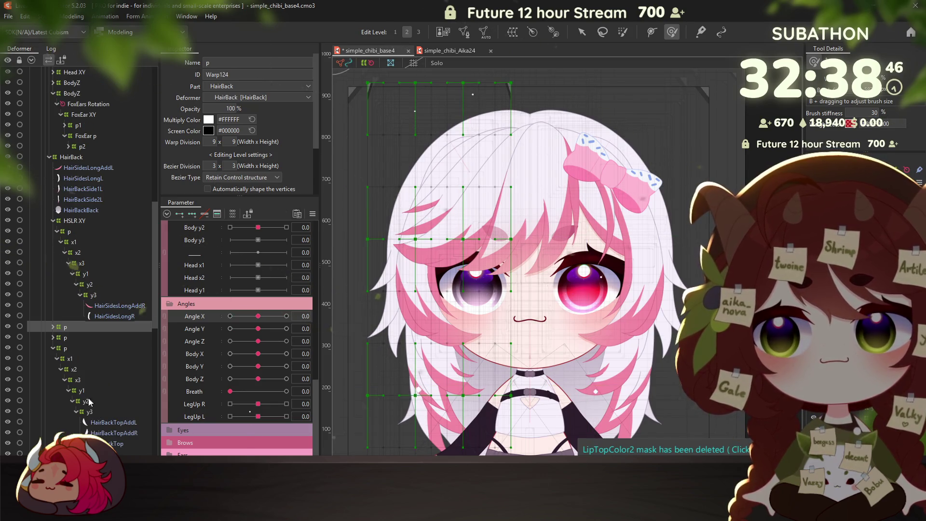
{"action": "left_click", "coordinate": [61, 348]}
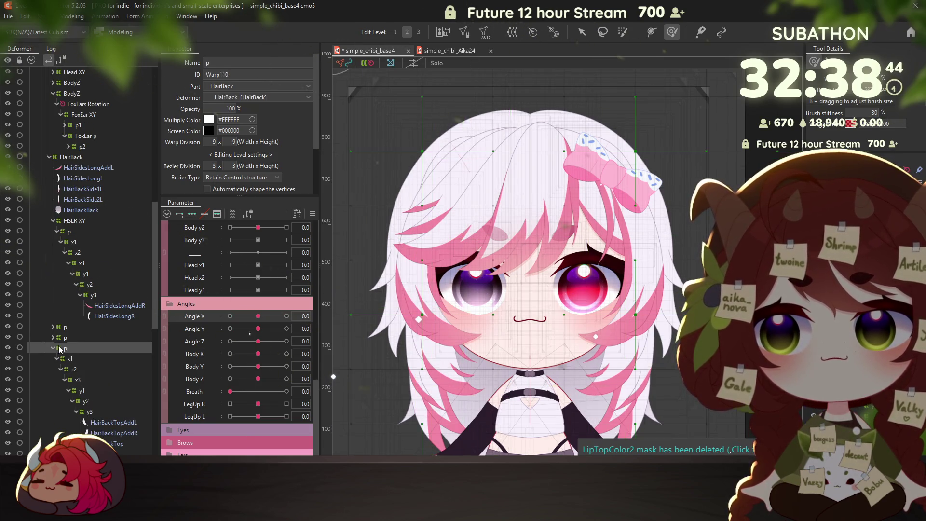
{"action": "left_click", "coordinate": [53, 348]}
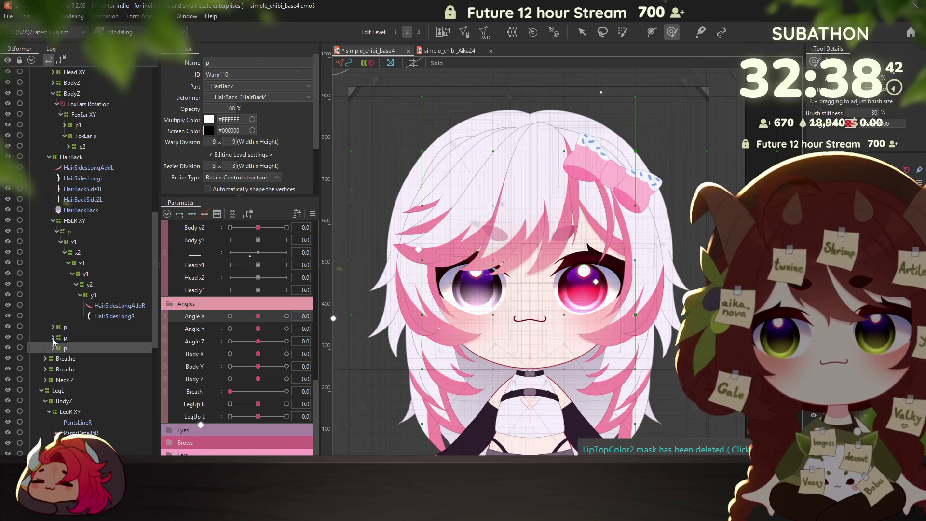
{"action": "left_click", "coordinate": [54, 221]}
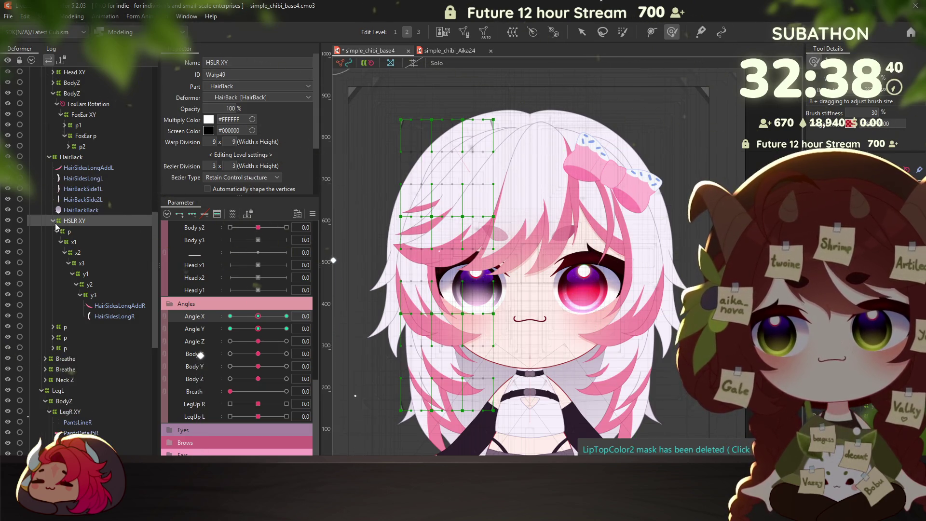
{"action": "left_click", "coordinate": [53, 222]}
{"action": "scroll", "coordinate": [68, 245], "scroll_direction": "up", "scroll_amount": 2}
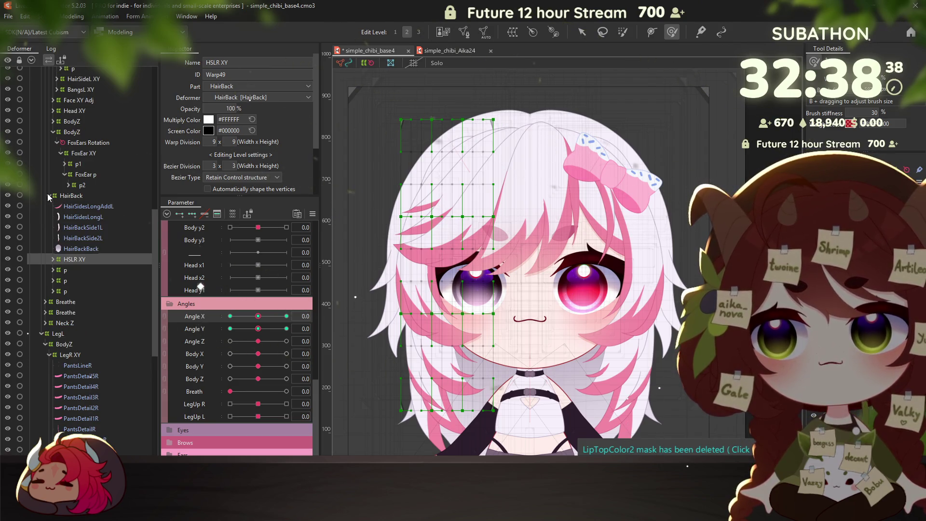
{"action": "left_click", "coordinate": [66, 196]}
{"action": "scroll", "coordinate": [70, 212], "scroll_direction": "up", "scroll_amount": 2}
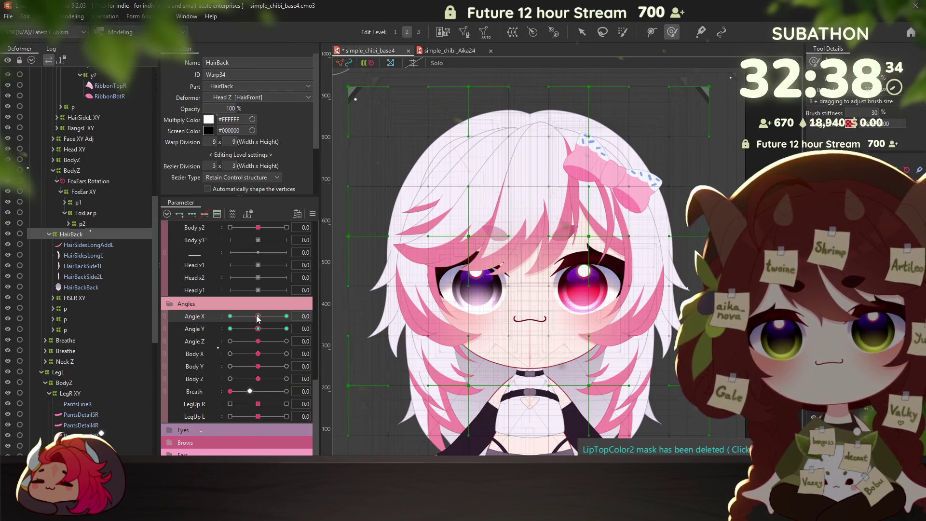
At Angle X -30, enlarge the deform brush and push the upper HairBack warp into the turn
{"action": "left_click_drag", "start_coordinate": [258, 317], "coordinate": [217, 317]}
{"action": "left_click_drag", "start_coordinate": [549, 86], "coordinate": [510, 136]}
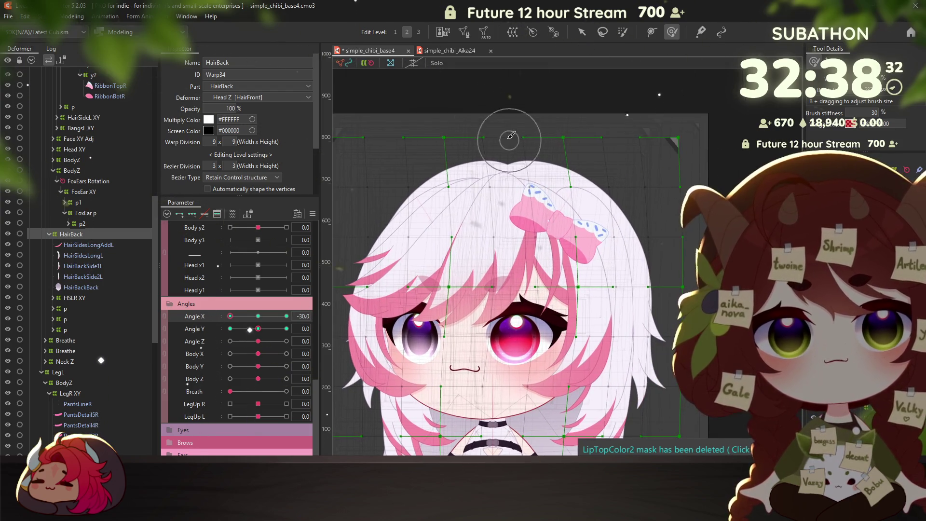
{"action": "mouse_move", "coordinate": [568, 219]}
{"action": "left_mouse_down"}
{"action": "mouse_move", "coordinate": [556, 214]}
{"action": "mouse_move", "coordinate": [525, 116]}
{"action": "left_mouse_up"}
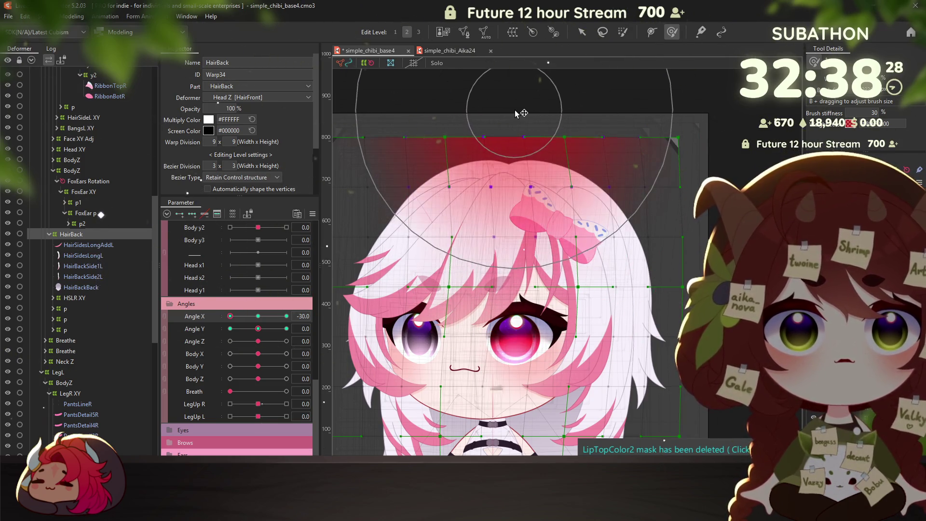
{"action": "mouse_move", "coordinate": [525, 115]}
{"action": "left_mouse_down"}
{"action": "mouse_move", "coordinate": [508, 120]}
{"action": "mouse_move", "coordinate": [522, 122]}
{"action": "left_mouse_up"}
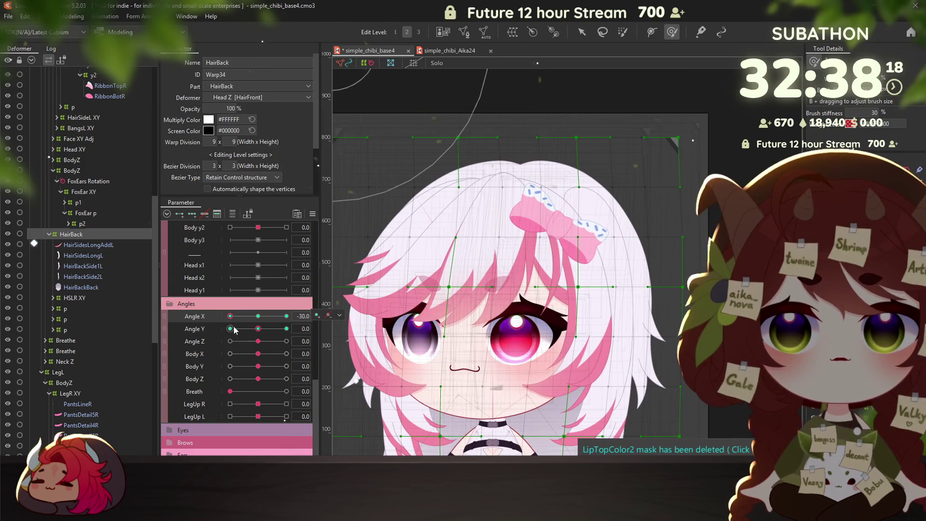
{"action": "mouse_move", "coordinate": [463, 107]}
{"action": "left_mouse_down"}
{"action": "mouse_move", "coordinate": [478, 106]}
{"action": "mouse_move", "coordinate": [468, 110]}
{"action": "left_mouse_up"}
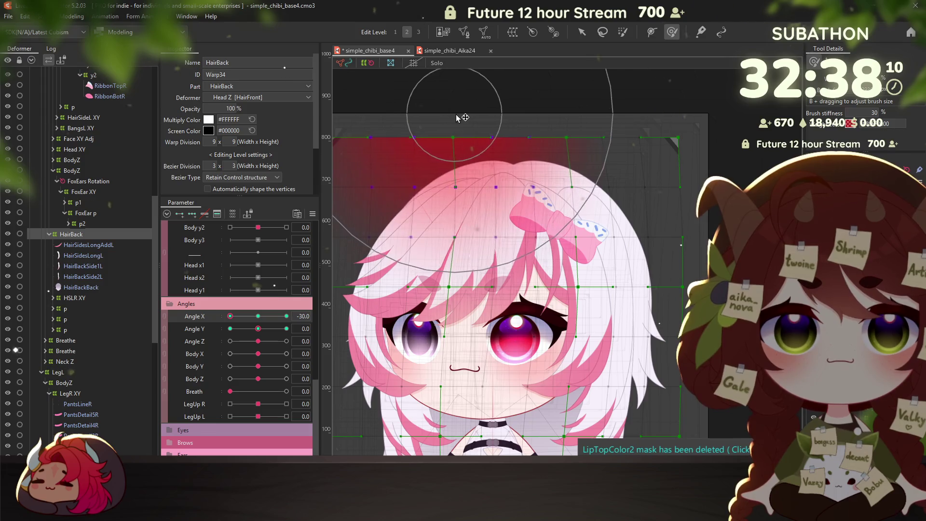
{"action": "left_click", "coordinate": [313, 214]}
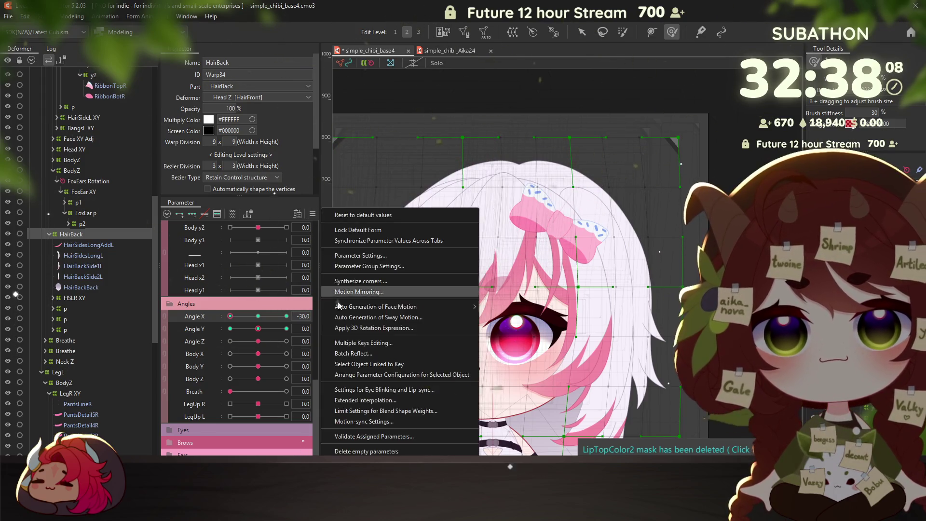
Confirm the chosen Parameter panel option, zoom out, and reset Angle X to 0
{"action": "left_click", "coordinate": [381, 290]}
{"action": "left_click", "coordinate": [437, 344]}
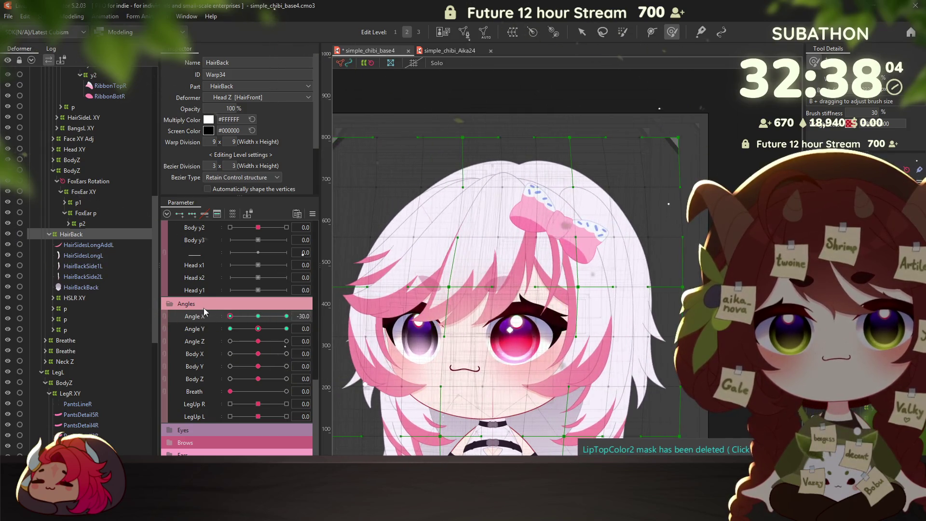
{"action": "scroll", "coordinate": [364, 338], "scroll_direction": "down", "scroll_amount": 3}
{"action": "scroll", "coordinate": [367, 323], "scroll_direction": "up", "scroll_amount": 2}
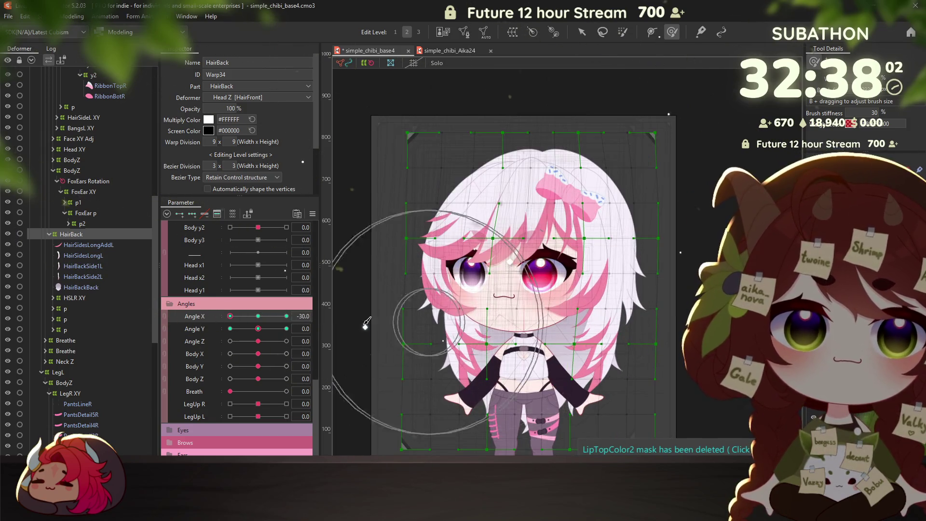
{"action": "left_click", "coordinate": [258, 316]}
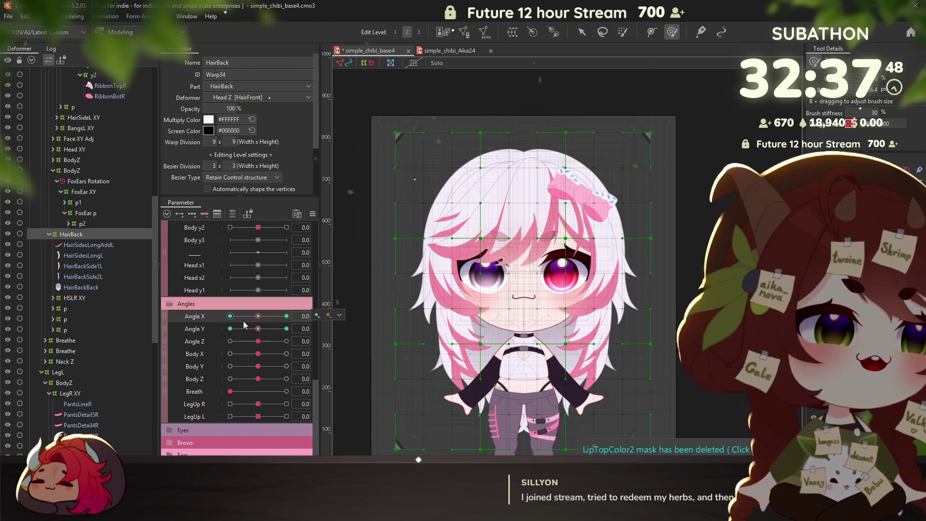
Tilt the head to Angle Y 30 to check the hair, then return it to 0
{"action": "left_click_drag", "start_coordinate": [258, 329], "coordinate": [320, 328]}
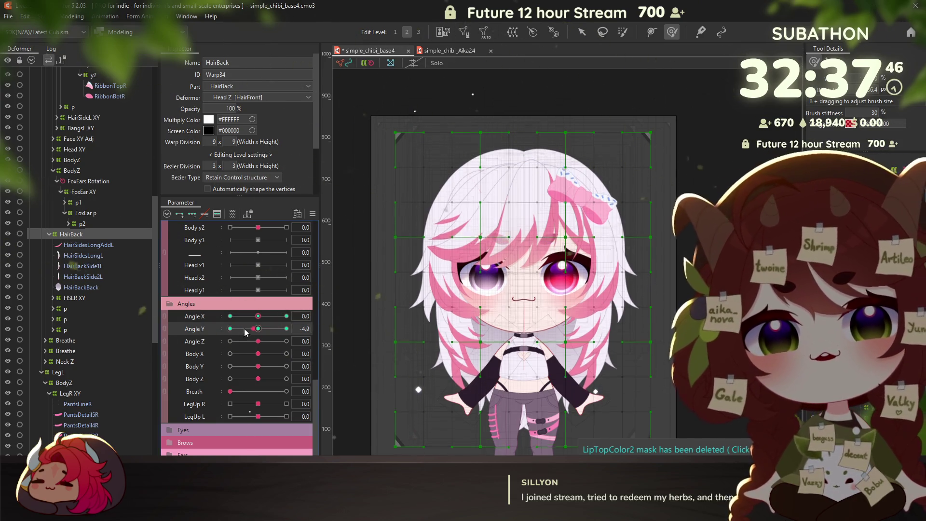
{"action": "left_click", "coordinate": [258, 329]}
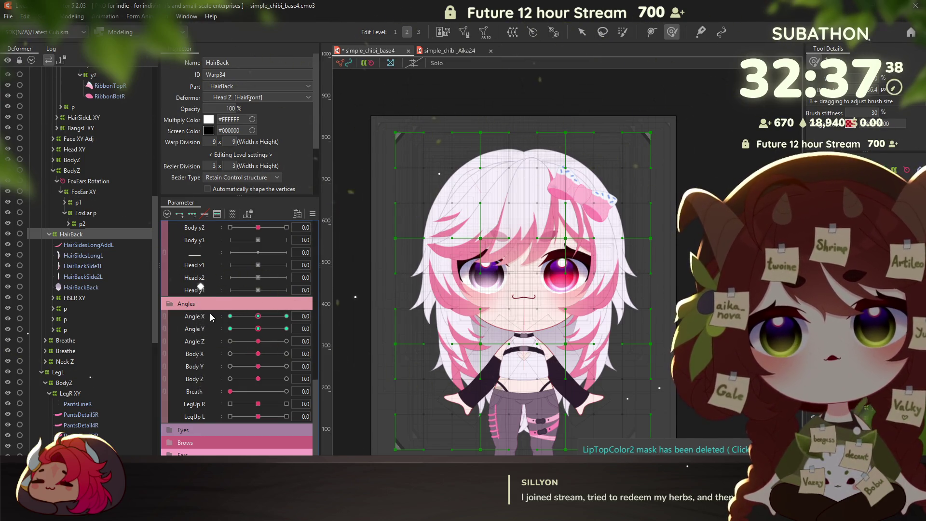
{"action": "left_click", "coordinate": [312, 217]}
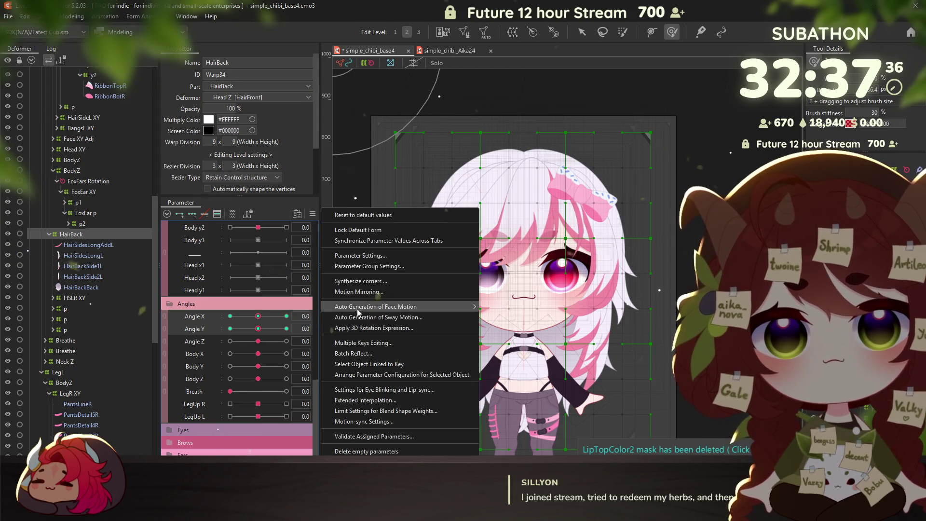
Synthesize the Angle X/Y corner poses and inspect the lower and upper-right corners
{"action": "left_click", "coordinate": [345, 284]}
{"action": "key", "text": "Return"}
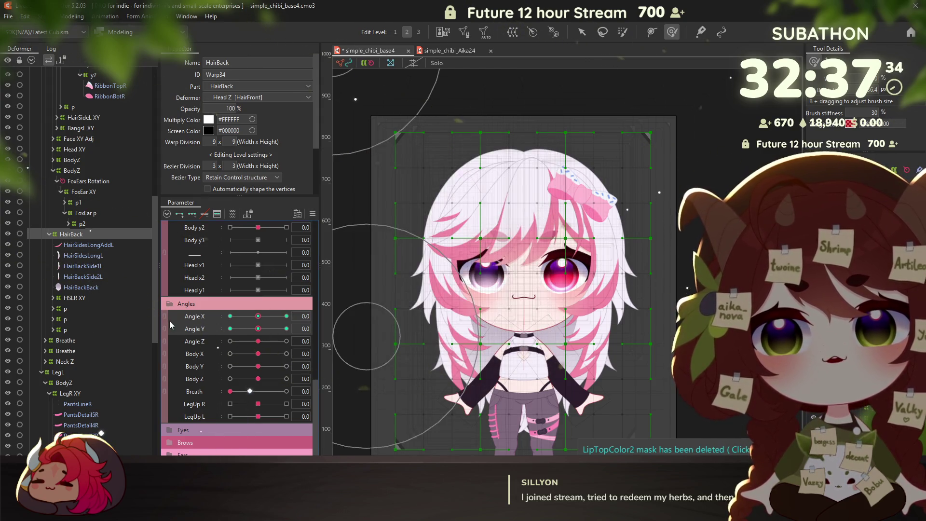
{"action": "left_click", "coordinate": [231, 351]}
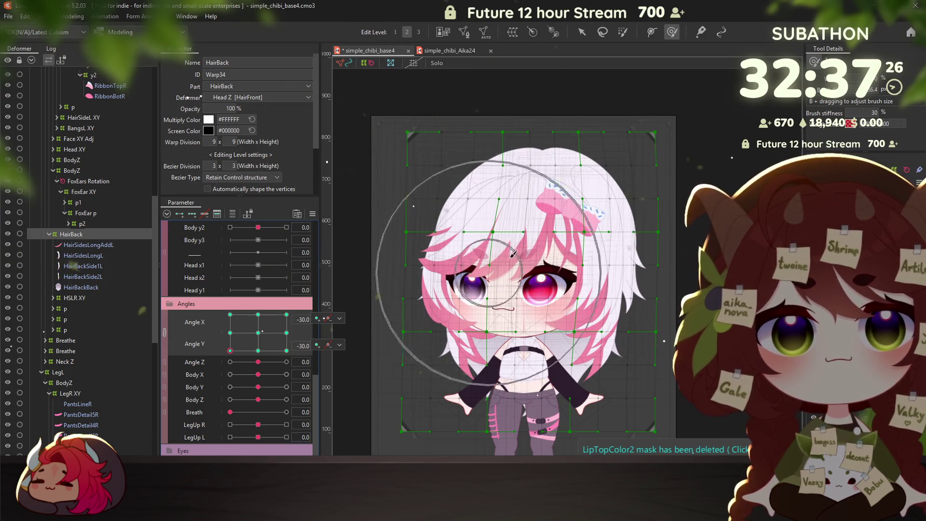
{"action": "left_click", "coordinate": [286, 351]}
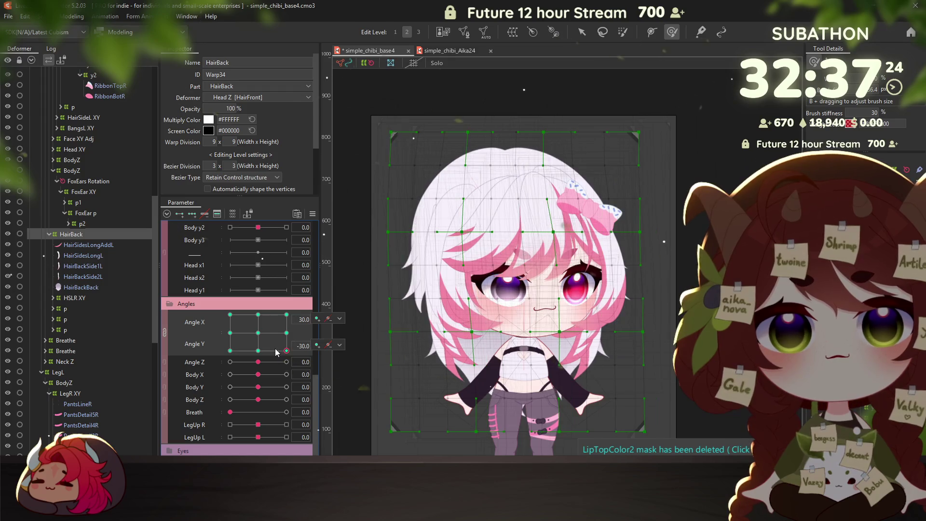
{"action": "mouse_move", "coordinate": [278, 352]}
{"action": "left_mouse_down"}
{"action": "mouse_move", "coordinate": [282, 314]}
{"action": "mouse_move", "coordinate": [217, 284]}
{"action": "left_mouse_up"}
{"action": "mouse_move", "coordinate": [189, 323]}
{"action": "left_mouse_down"}
{"action": "mouse_move", "coordinate": [241, 323]}
{"action": "mouse_move", "coordinate": [209, 342]}
{"action": "mouse_move", "coordinate": [209, 358]}
{"action": "mouse_move", "coordinate": [268, 345]}
{"action": "mouse_move", "coordinate": [234, 340]}
{"action": "left_mouse_up"}
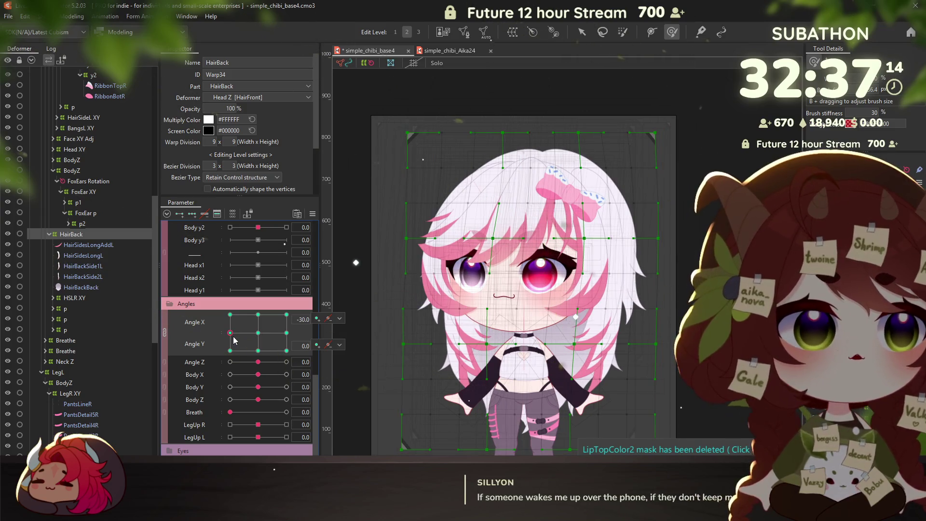
{"action": "left_click", "coordinate": [164, 332]}
Nudge the upper HairBack warp at the Angle X/Y -30/-30 corner pose
{"action": "mouse_move", "coordinate": [240, 319]}
{"action": "left_mouse_down"}
{"action": "mouse_move", "coordinate": [294, 318]}
{"action": "mouse_move", "coordinate": [242, 317]}
{"action": "left_mouse_up"}
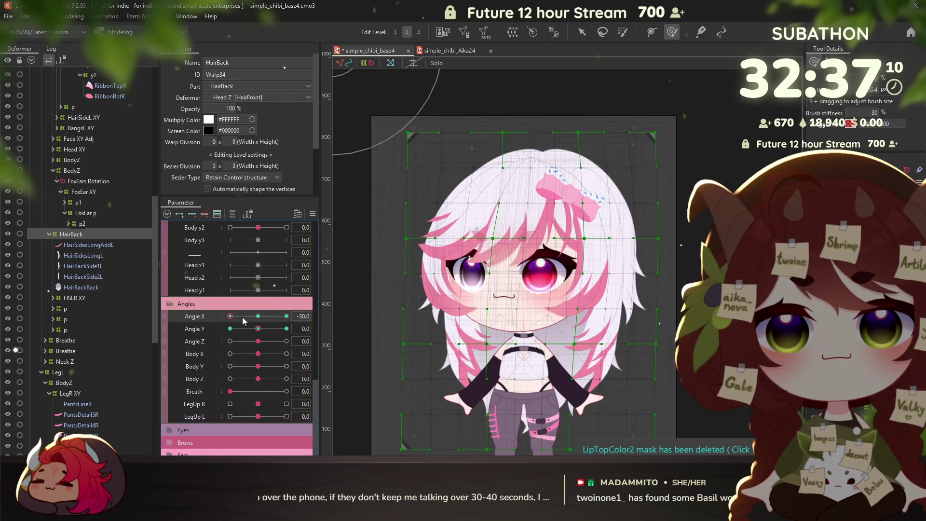
{"action": "left_click", "coordinate": [164, 333]}
{"action": "mouse_move", "coordinate": [258, 332]}
{"action": "left_mouse_down"}
{"action": "mouse_move", "coordinate": [241, 323]}
{"action": "mouse_move", "coordinate": [215, 355]}
{"action": "left_mouse_up"}
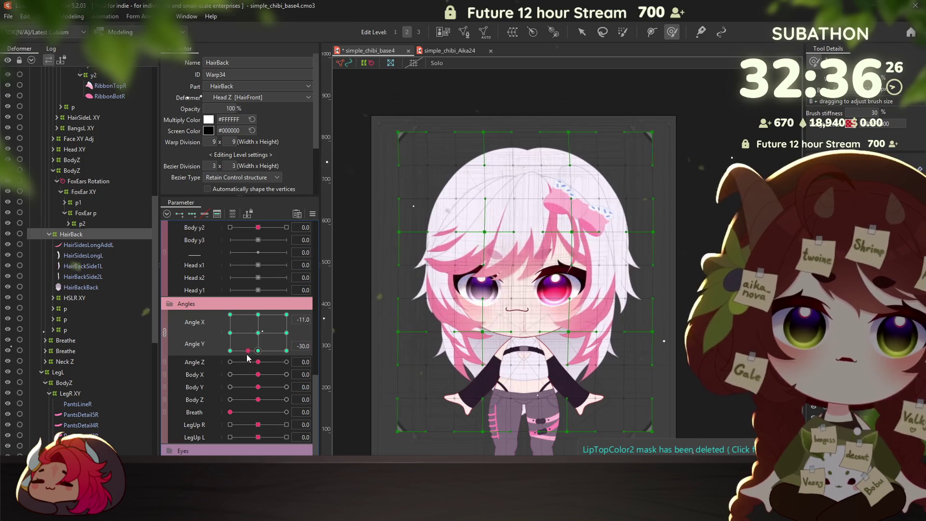
{"action": "mouse_move", "coordinate": [258, 332]}
{"action": "mouse_move", "coordinate": [229, 336]}
{"action": "left_mouse_down"}
{"action": "mouse_move", "coordinate": [243, 307]}
{"action": "mouse_move", "coordinate": [203, 366]}
{"action": "mouse_move", "coordinate": [230, 343]}
{"action": "left_mouse_up"}
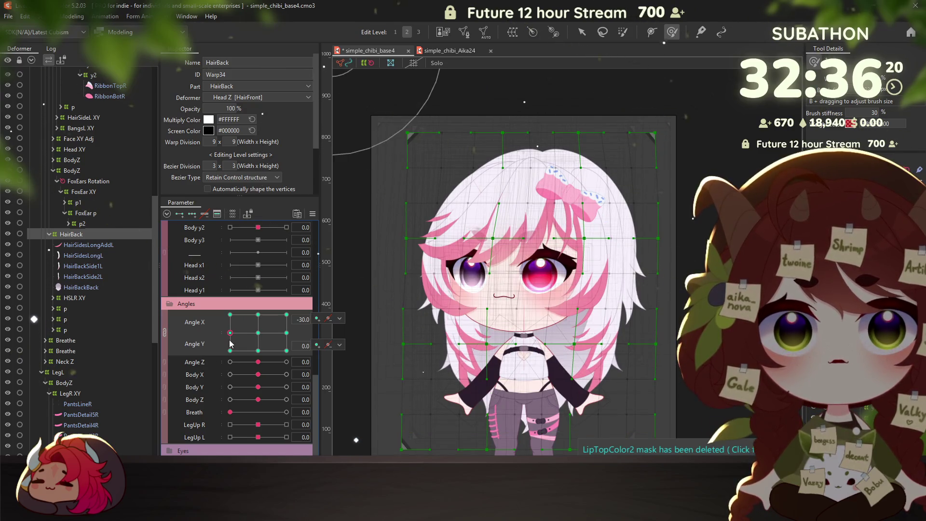
{"action": "left_click", "coordinate": [229, 350]}
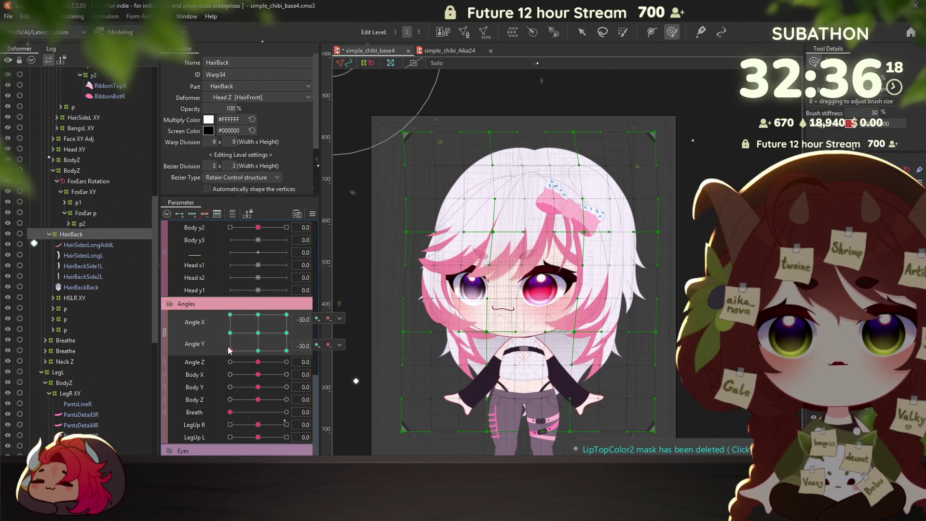
{"action": "left_click_drag", "start_coordinate": [471, 101], "coordinate": [505, 174]}
{"action": "left_click", "coordinate": [430, 104]}
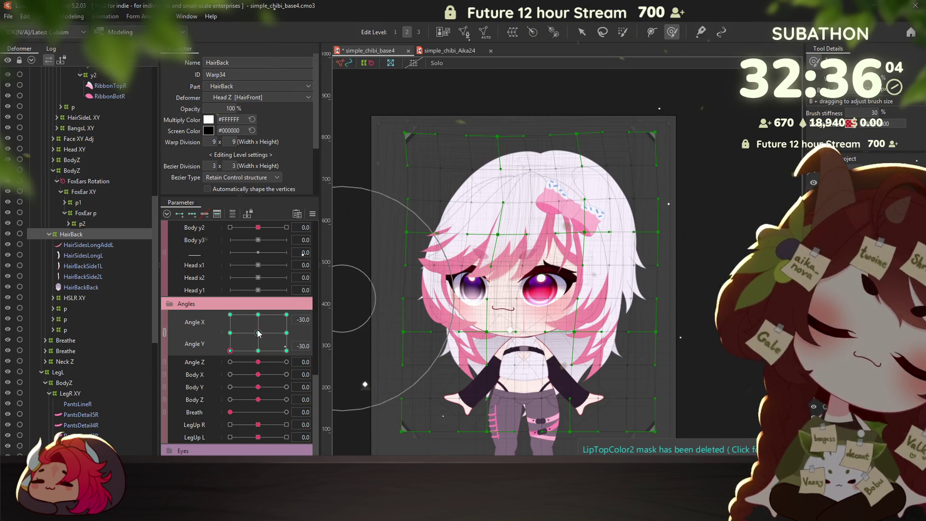
Apply Motion Mirroring to copy the angle poses to the opposite side
{"action": "left_click", "coordinate": [165, 332]}
{"action": "mouse_move", "coordinate": [240, 317]}
{"action": "left_mouse_down"}
{"action": "mouse_move", "coordinate": [297, 315]}
{"action": "mouse_move", "coordinate": [215, 319]}
{"action": "left_mouse_up"}
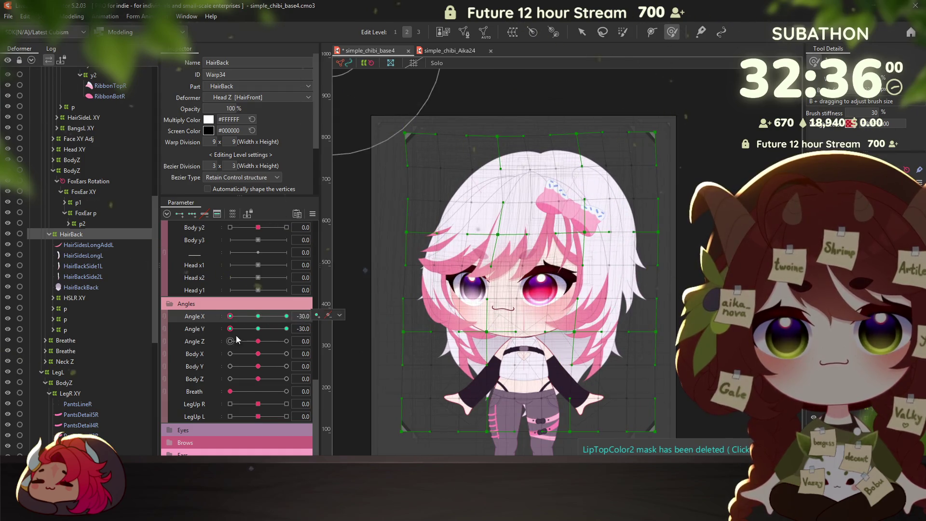
{"action": "right_click", "coordinate": [332, 208]}
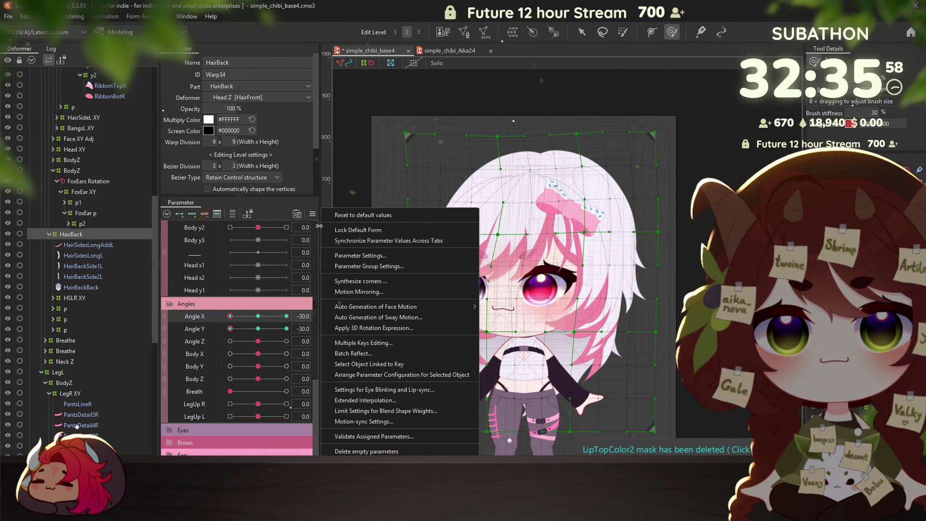
{"action": "left_click", "coordinate": [369, 294]}
{"action": "left_click", "coordinate": [443, 346]}
Check mirrored poses at Angle X 30 and Angle Y -30, then reset both angles to 0
{"action": "mouse_move", "coordinate": [230, 316]}
{"action": "left_mouse_down"}
{"action": "mouse_move", "coordinate": [306, 316]}
{"action": "mouse_move", "coordinate": [257, 320]}
{"action": "mouse_move", "coordinate": [304, 327]}
{"action": "mouse_move", "coordinate": [293, 315]}
{"action": "left_mouse_up"}
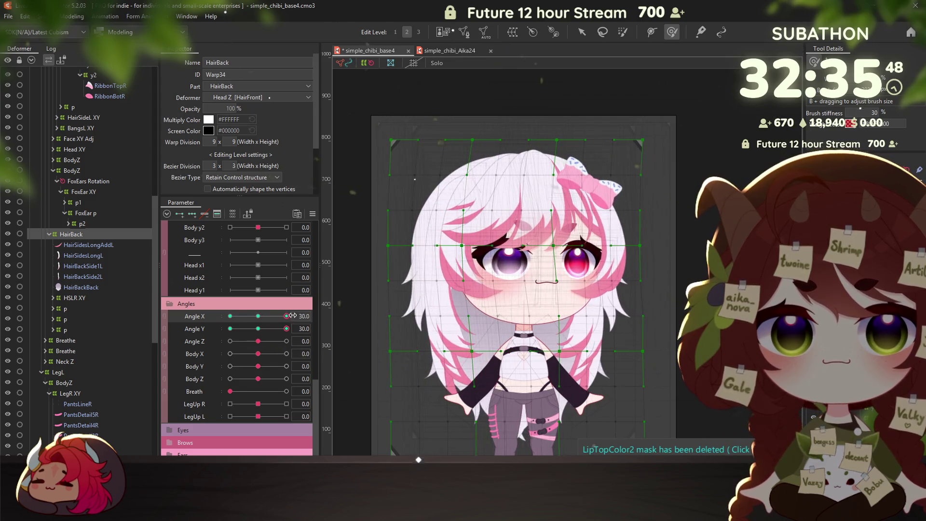
{"action": "left_click", "coordinate": [266, 319]}
{"action": "mouse_move", "coordinate": [268, 328]}
{"action": "left_mouse_down"}
{"action": "mouse_move", "coordinate": [214, 332]}
{"action": "mouse_move", "coordinate": [223, 320]}
{"action": "left_mouse_up"}
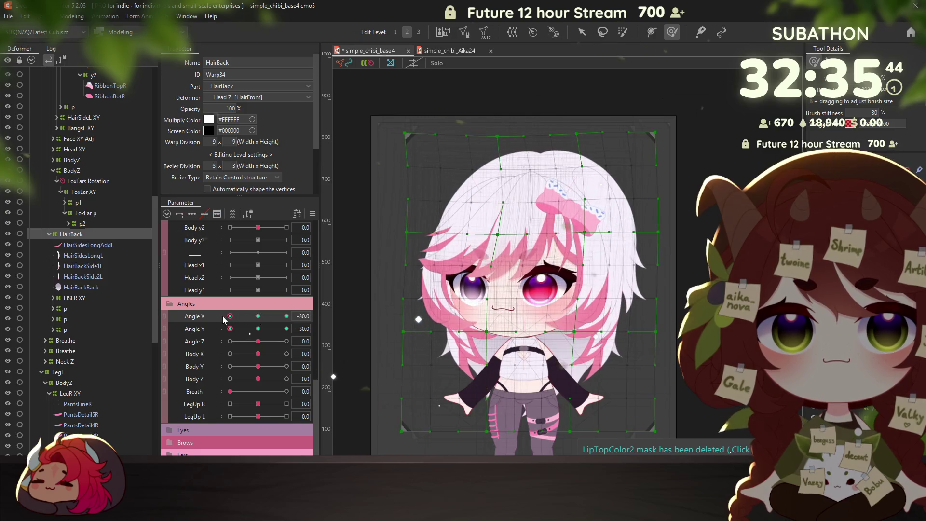
{"action": "mouse_move", "coordinate": [230, 316]}
{"action": "left_mouse_down"}
{"action": "mouse_move", "coordinate": [297, 316]}
{"action": "mouse_move", "coordinate": [211, 314]}
{"action": "left_mouse_up"}
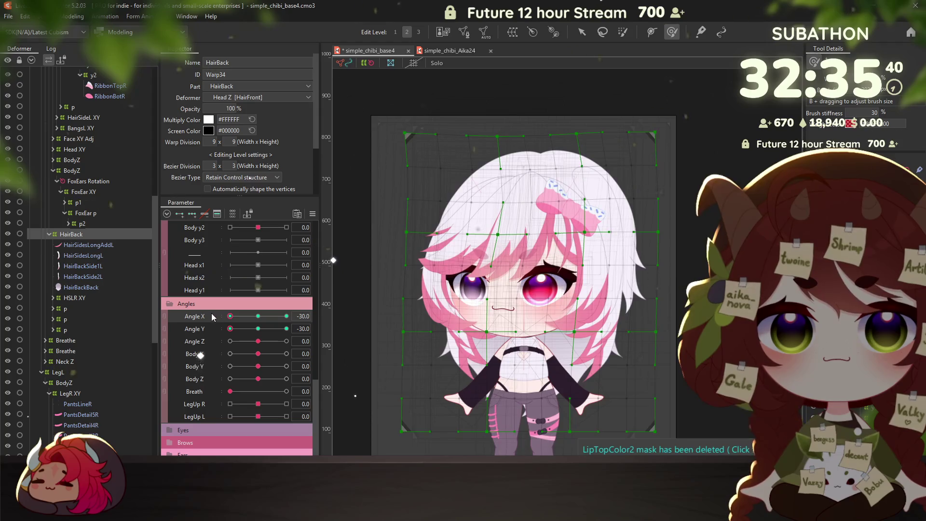
{"action": "left_click", "coordinate": [166, 214]}
{"action": "left_click", "coordinate": [75, 20]}
{"action": "left_click", "coordinate": [97, 230]}
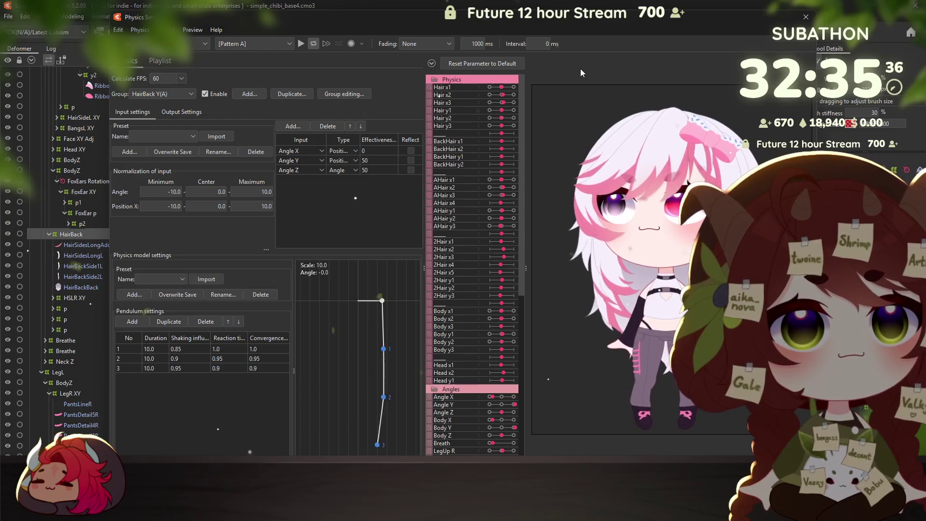
{"action": "left_click_drag", "start_coordinate": [581, 69], "coordinate": [811, 67]}
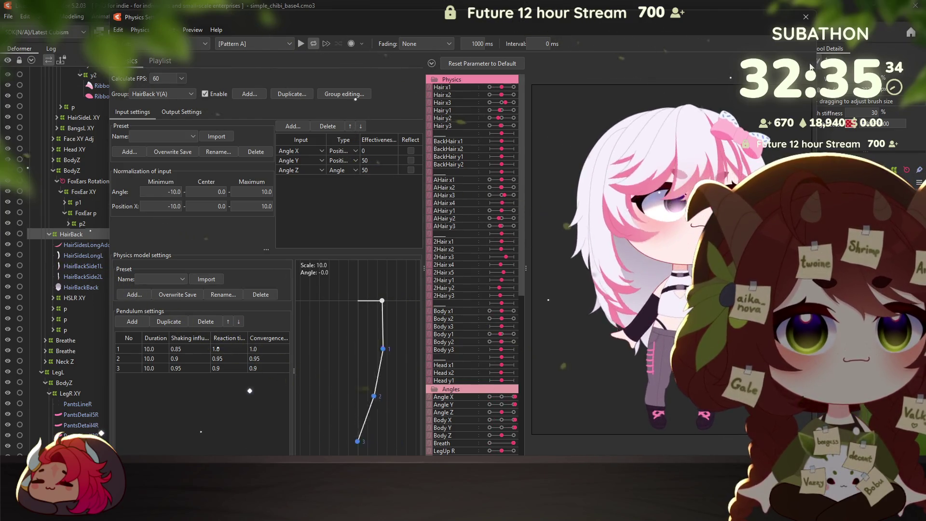
{"action": "left_click_drag", "start_coordinate": [584, 111], "coordinate": [508, 177]}
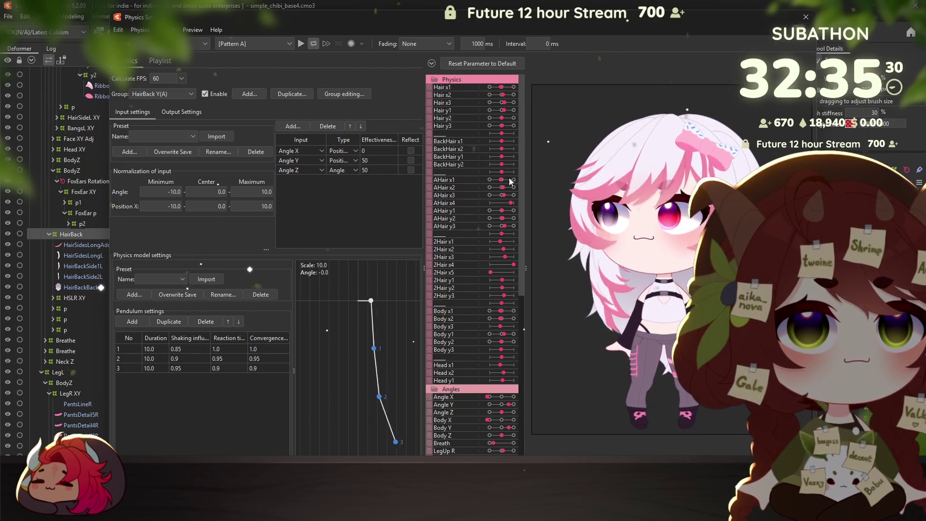
{"action": "mouse_move", "coordinate": [568, 269]}
{"action": "left_mouse_down"}
{"action": "mouse_move", "coordinate": [747, 271]}
{"action": "mouse_move", "coordinate": [430, 199]}
{"action": "left_mouse_up"}
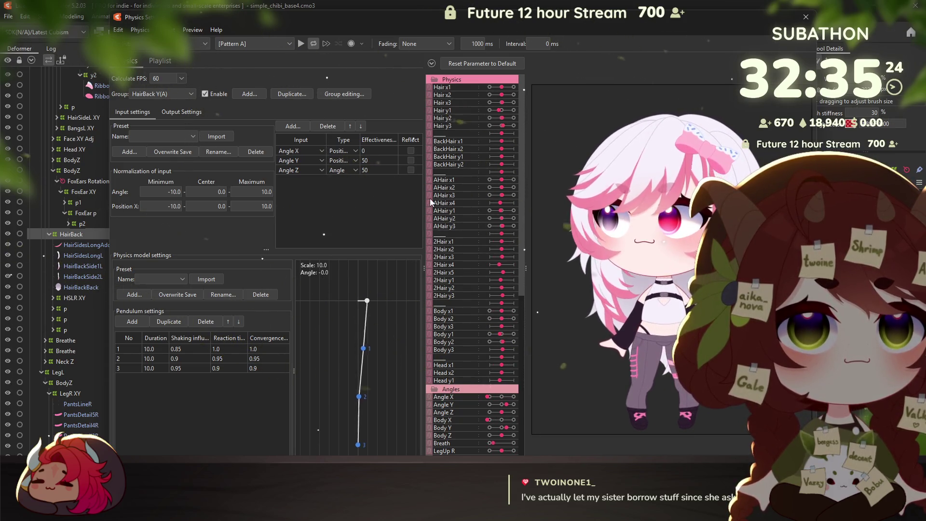
{"action": "left_click_drag", "start_coordinate": [429, 198], "coordinate": [748, 270]}
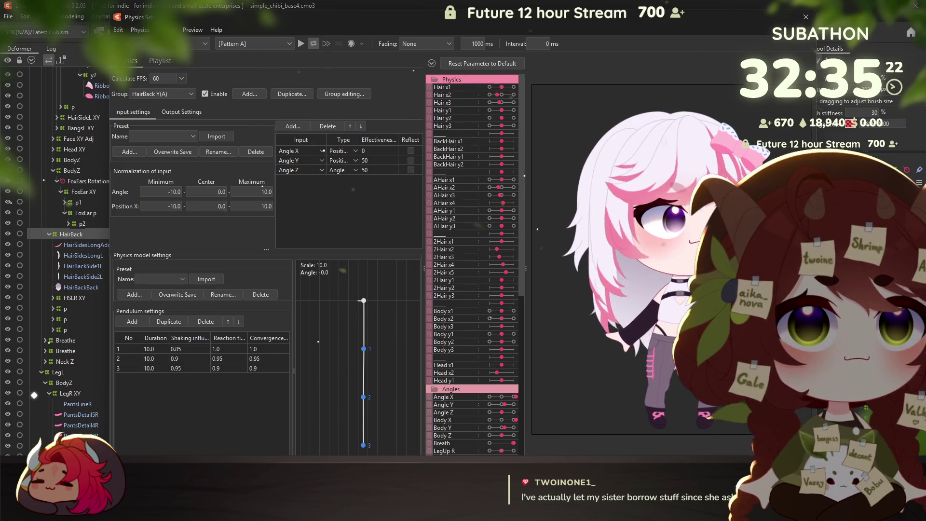
{"action": "key", "text": "Escape"}
{"action": "left_click_drag", "start_coordinate": [243, 317], "coordinate": [221, 321]}
Set Angle X to -29 and mirror the HairBack warp's head-turn pose to the opposite side
{"action": "left_click", "coordinate": [221, 320]}
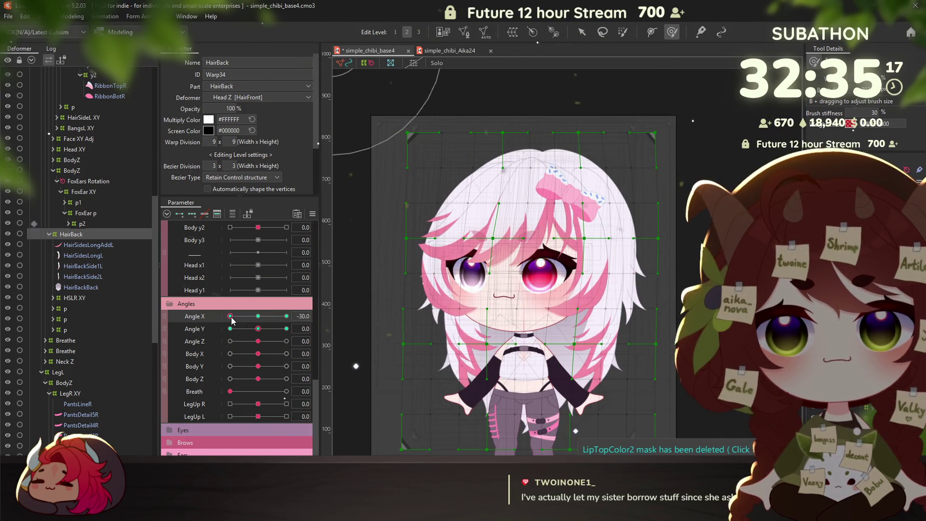
{"action": "left_click", "coordinate": [313, 214]}
{"action": "left_click", "coordinate": [381, 291]}
{"action": "key", "text": "Return"}
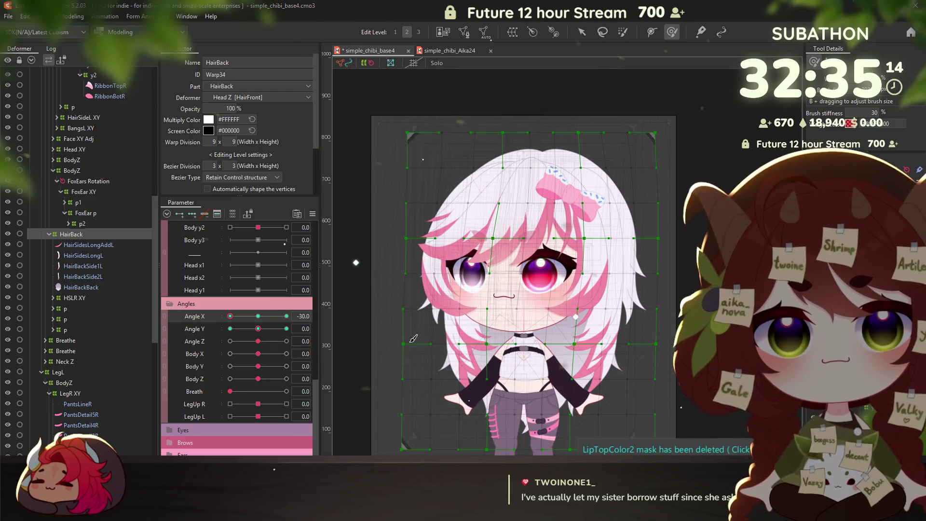
Return Angle X to 0 and open Physics Settings for HairBack Y(A)
{"action": "mouse_move", "coordinate": [233, 318]}
{"action": "left_mouse_down"}
{"action": "mouse_move", "coordinate": [312, 317]}
{"action": "mouse_move", "coordinate": [256, 319]}
{"action": "left_mouse_up"}
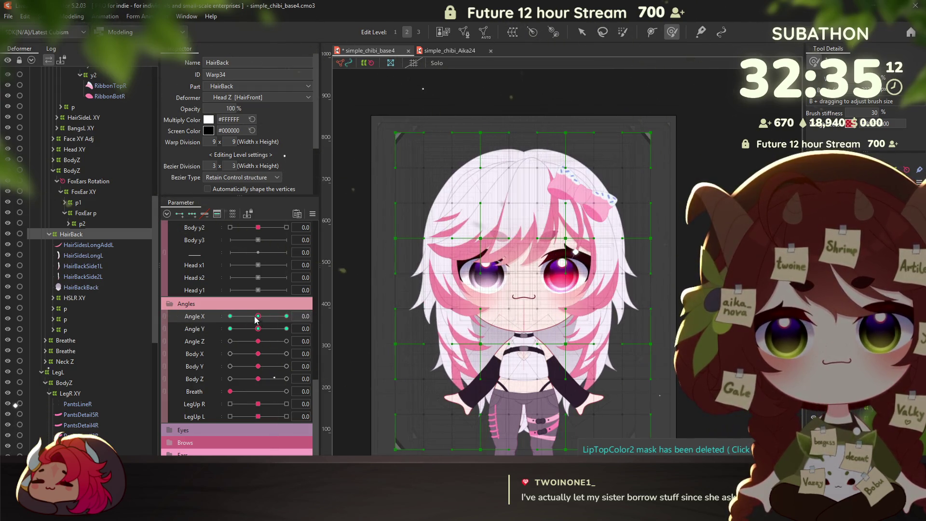
{"action": "left_click", "coordinate": [72, 16]}
{"action": "left_click", "coordinate": [92, 106]}
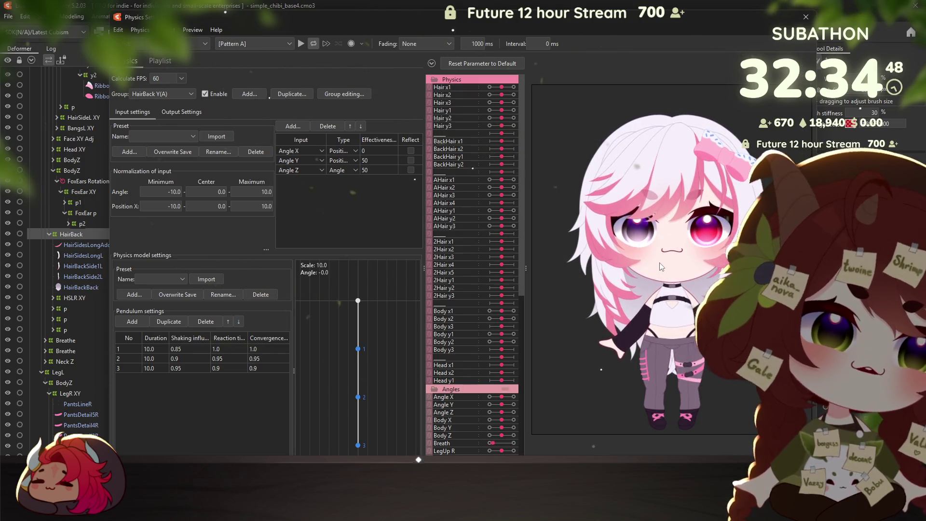
Swing the model several times in the physics preview to watch the back hair, then close Physics Settings
{"action": "mouse_move", "coordinate": [661, 266]}
{"action": "left_mouse_down"}
{"action": "mouse_move", "coordinate": [623, 150]}
{"action": "mouse_move", "coordinate": [547, 215]}
{"action": "mouse_move", "coordinate": [771, 212]}
{"action": "left_mouse_up"}
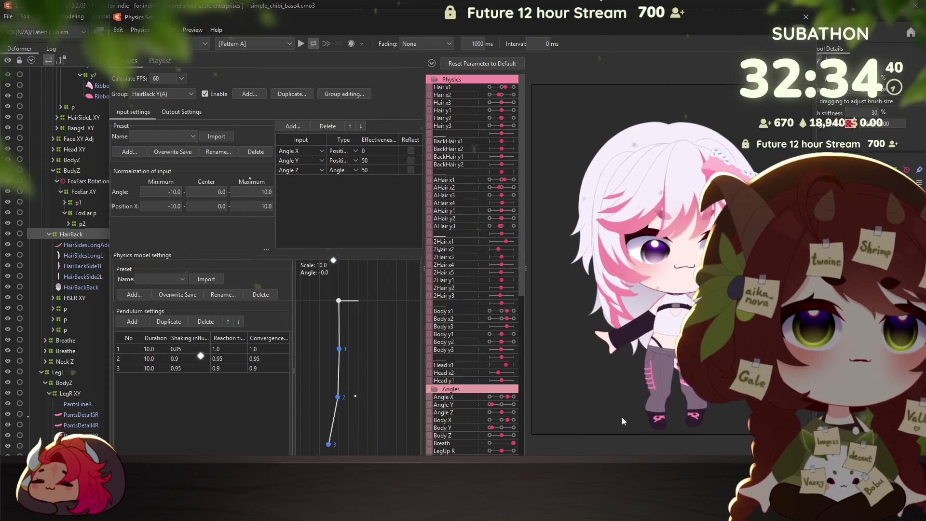
{"action": "mouse_move", "coordinate": [623, 421]}
{"action": "left_mouse_down"}
{"action": "mouse_move", "coordinate": [483, 156]}
{"action": "mouse_move", "coordinate": [439, 156]}
{"action": "mouse_move", "coordinate": [440, 96]}
{"action": "left_mouse_up"}
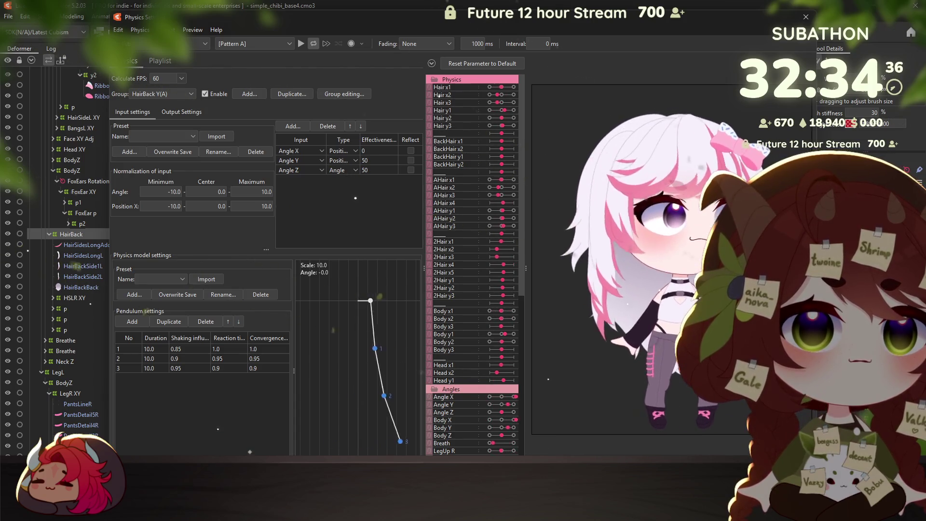
{"action": "left_click_drag", "start_coordinate": [654, 383], "coordinate": [685, 158]}
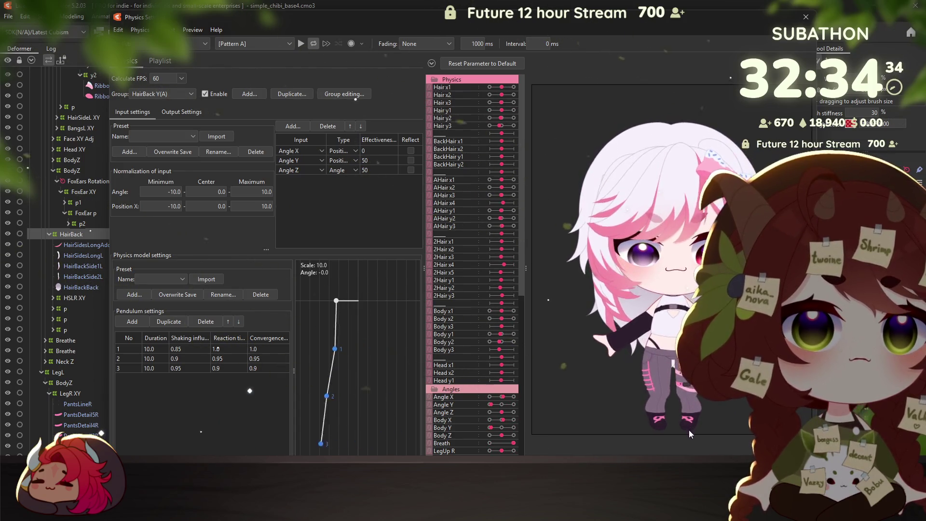
{"action": "left_click_drag", "start_coordinate": [661, 386], "coordinate": [583, 195]}
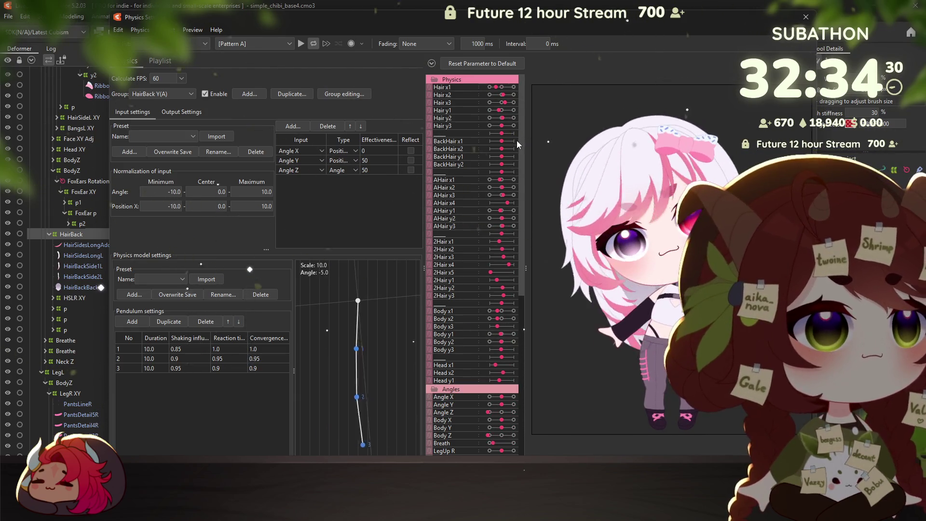
{"action": "left_click", "coordinate": [806, 16]}
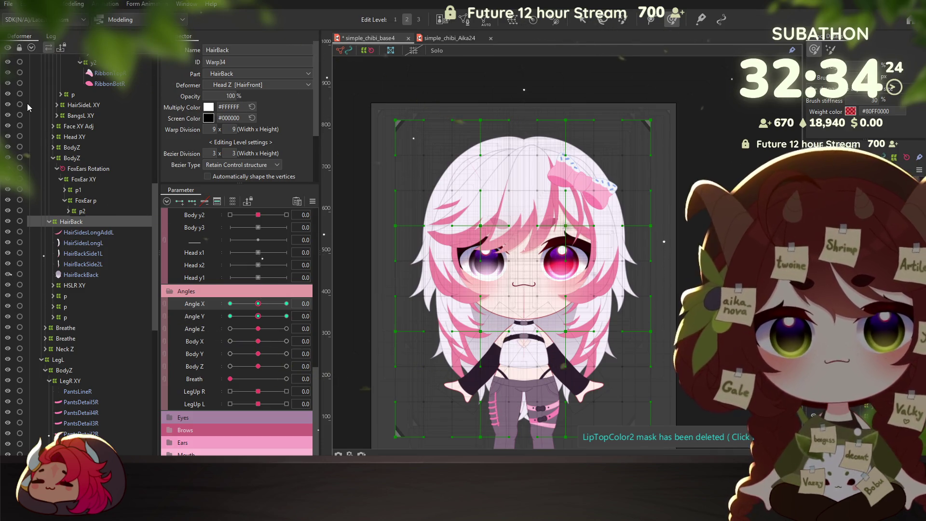
Incrementally save the model as simple_chibi_base5 and undo a stray brush deformation of the HairBack warp
{"action": "key", "text": "ctrl+alt+s"}
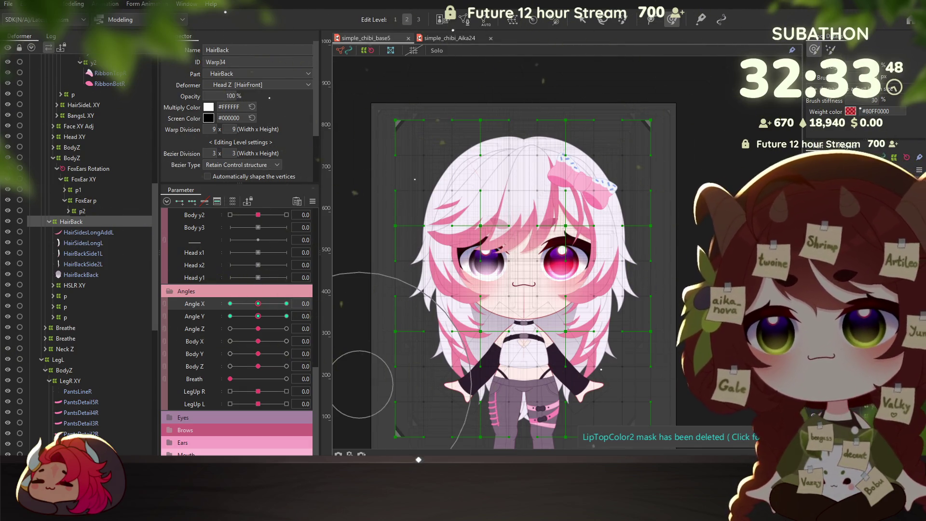
{"action": "left_click_drag", "start_coordinate": [535, 290], "coordinate": [526, 282]}
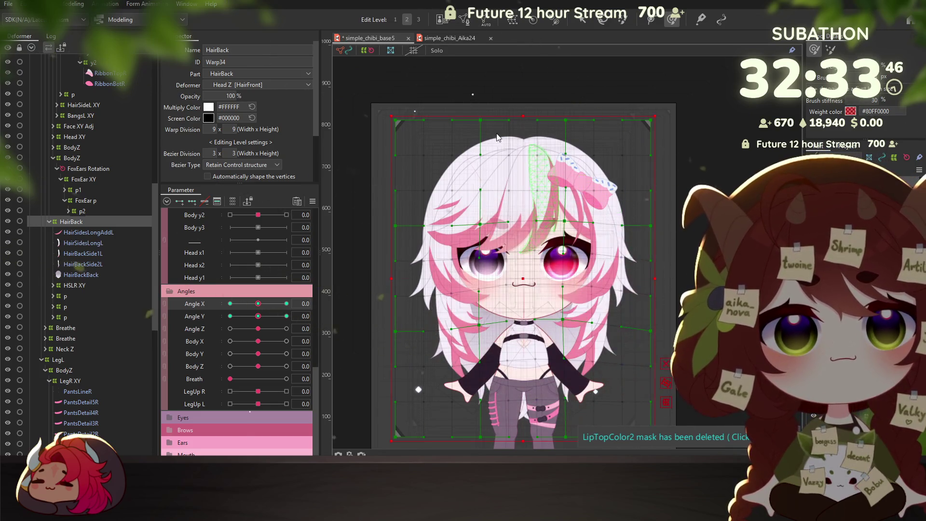
{"action": "key", "text": "ctrl+z"}
{"action": "key", "text": "v"}
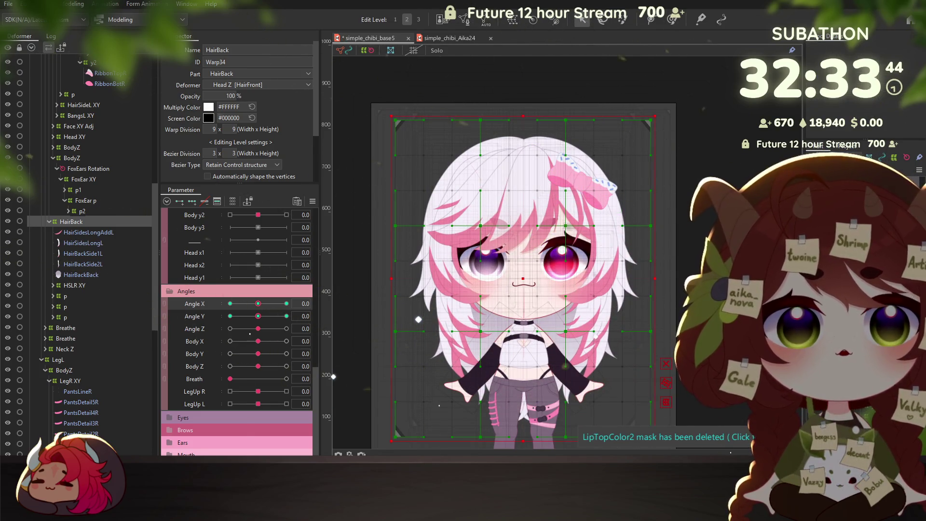
Check the hair at Angle X -30 with the character recentred, then select the HairBackBack mesh
{"action": "left_click_drag", "start_coordinate": [419, 319], "coordinate": [435, 234]}
{"action": "left_click_drag", "start_coordinate": [258, 304], "coordinate": [204, 305]}
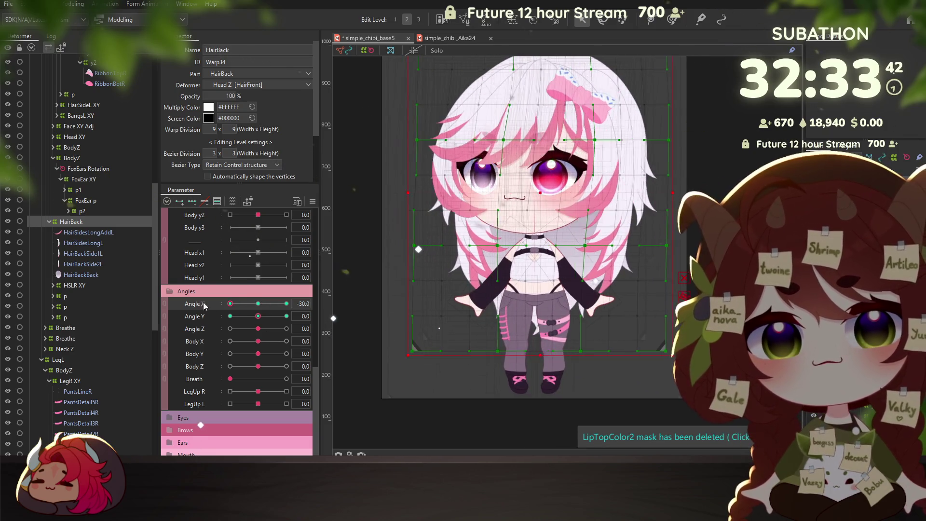
{"action": "left_click_drag", "start_coordinate": [566, 207], "coordinate": [512, 232]}
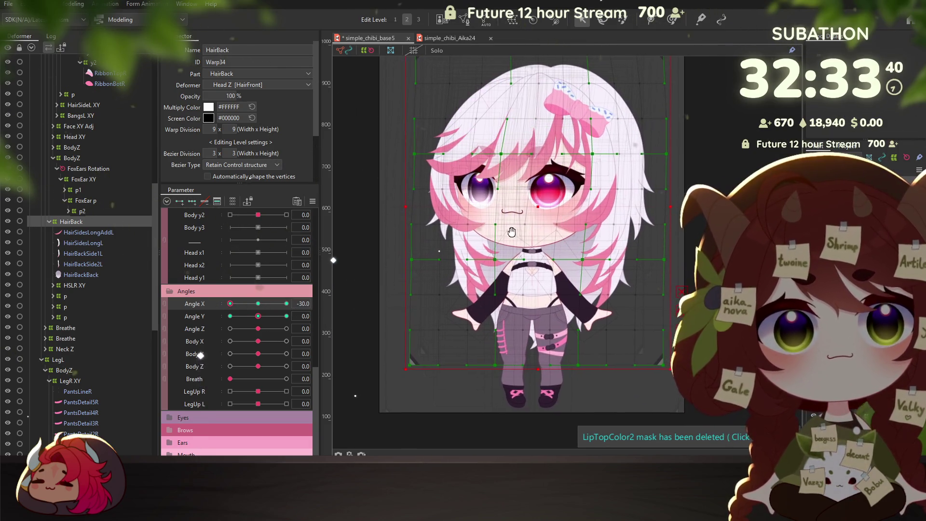
{"action": "mouse_move", "coordinate": [278, 306]}
{"action": "left_mouse_down"}
{"action": "mouse_move", "coordinate": [220, 320]}
{"action": "mouse_move", "coordinate": [259, 314]}
{"action": "left_mouse_up"}
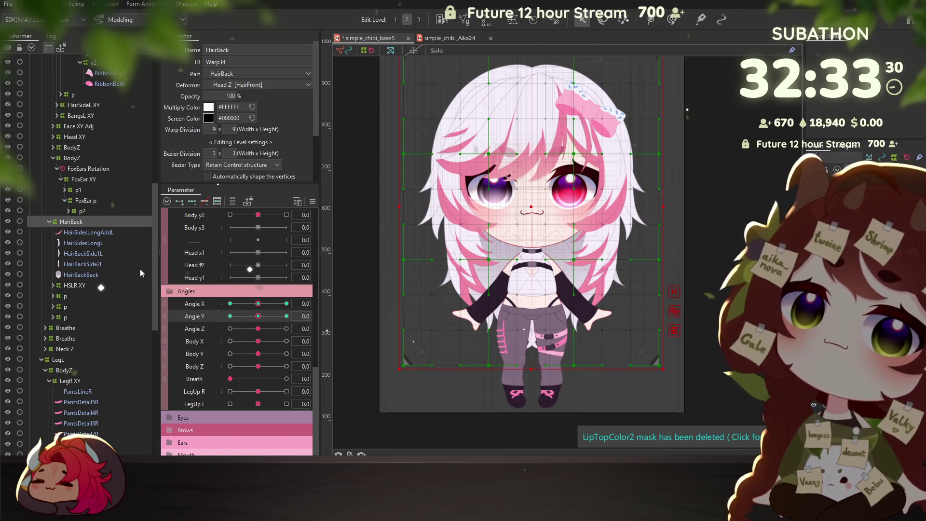
{"action": "left_click", "coordinate": [92, 274]}
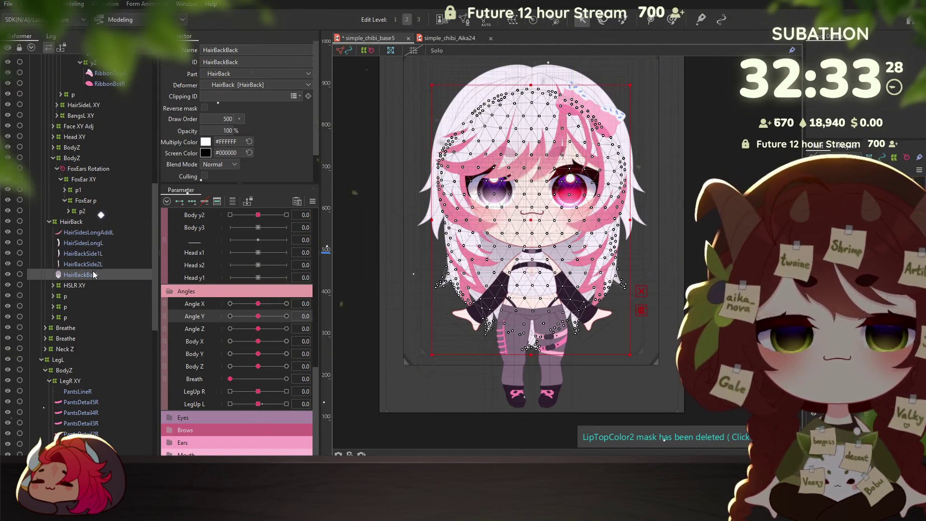
Zoom in on the left bow and select the RibbonBotL and RibbonTopL meshes together
{"action": "left_click", "coordinate": [86, 233]}
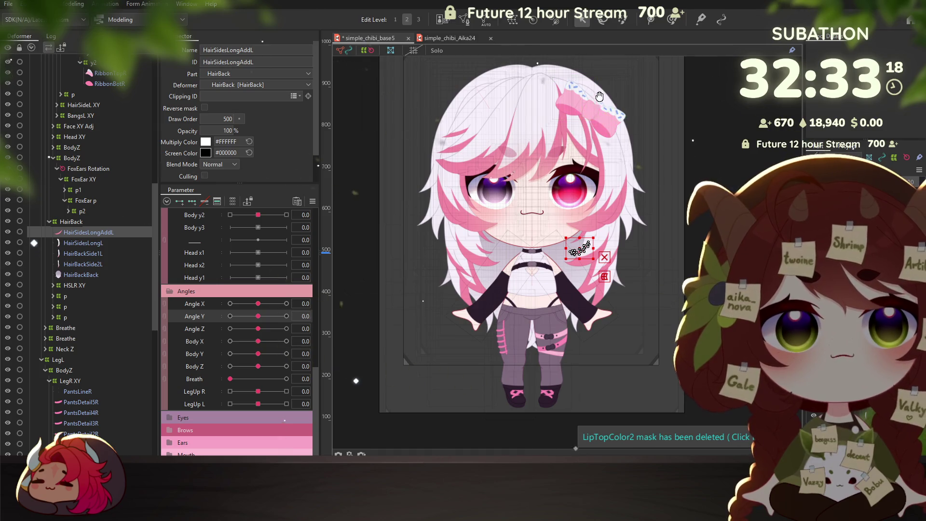
{"action": "scroll", "coordinate": [600, 97], "scroll_direction": "up", "scroll_amount": 3}
{"action": "scroll", "coordinate": [525, 199], "scroll_direction": "up", "scroll_amount": 3}
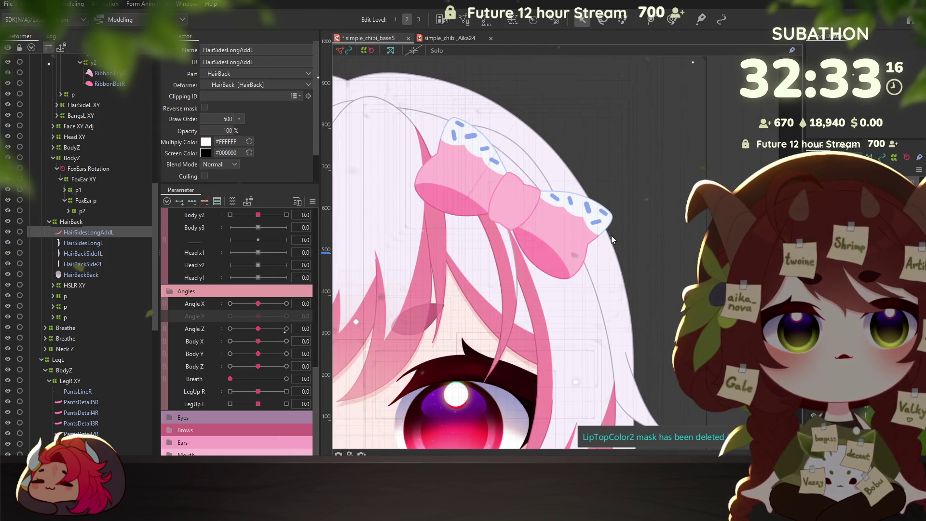
{"action": "left_click", "coordinate": [512, 208]}
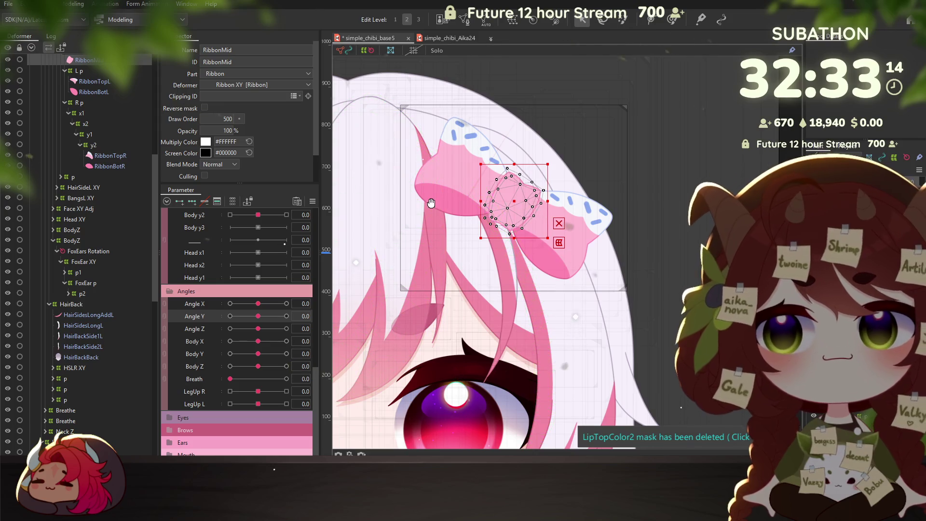
{"action": "left_click_drag", "start_coordinate": [431, 203], "coordinate": [422, 212]}
{"action": "scroll", "coordinate": [86, 132], "scroll_direction": "up", "scroll_amount": 3}
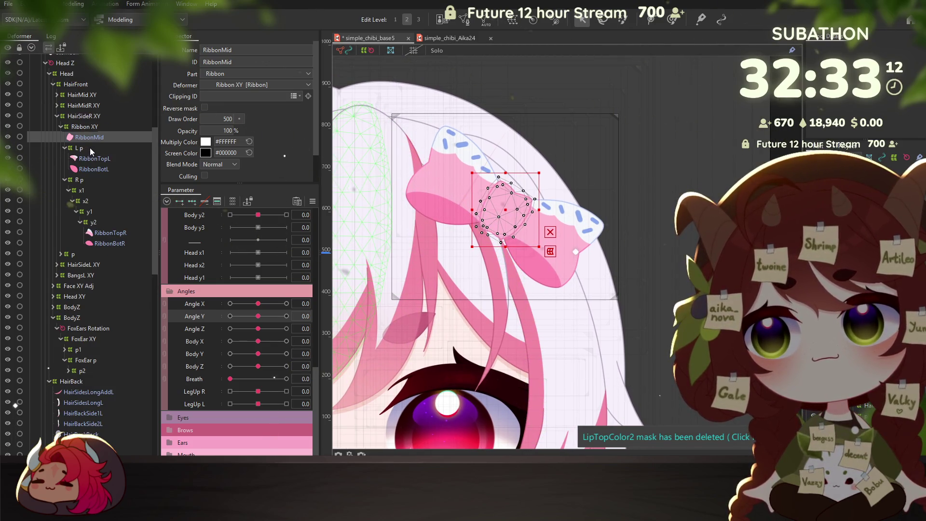
{"action": "left_click", "coordinate": [88, 170]}
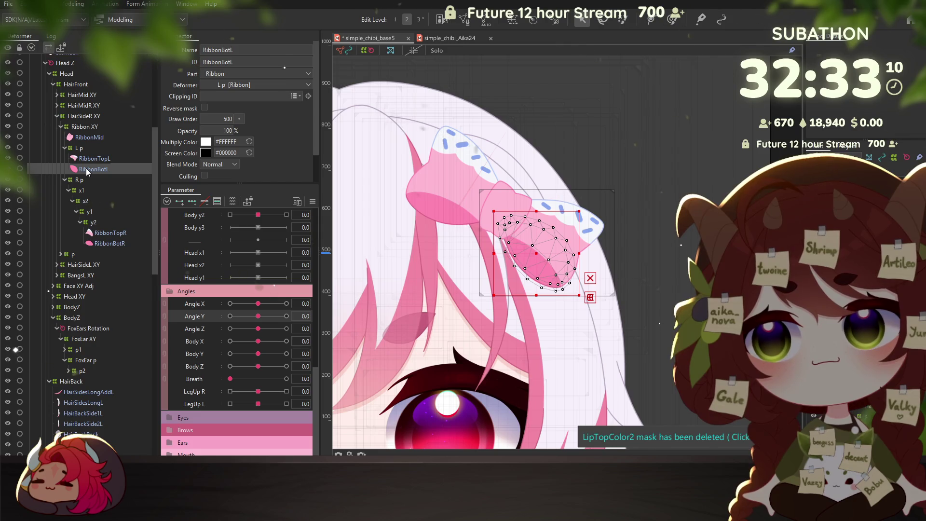
{"action": "key", "text": "Up"}
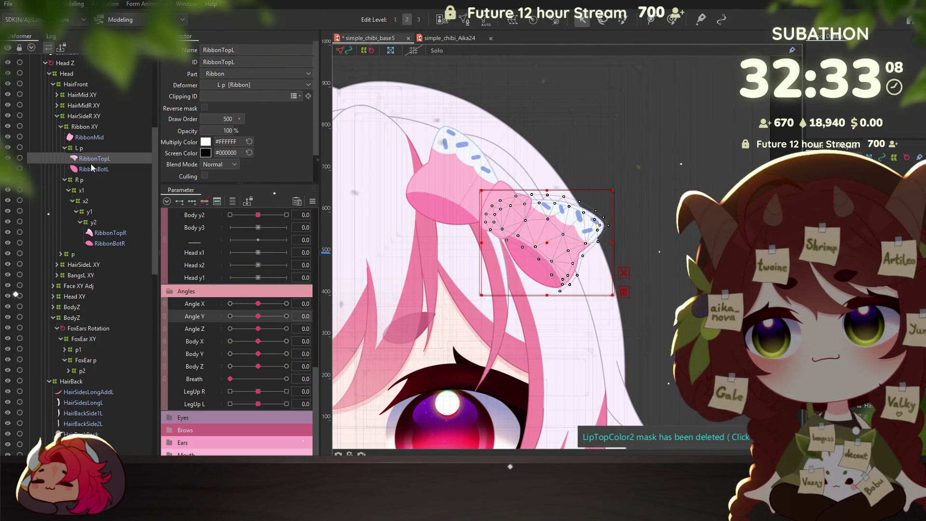
{"action": "left_click", "coordinate": [92, 170], "text": "ctrl"}
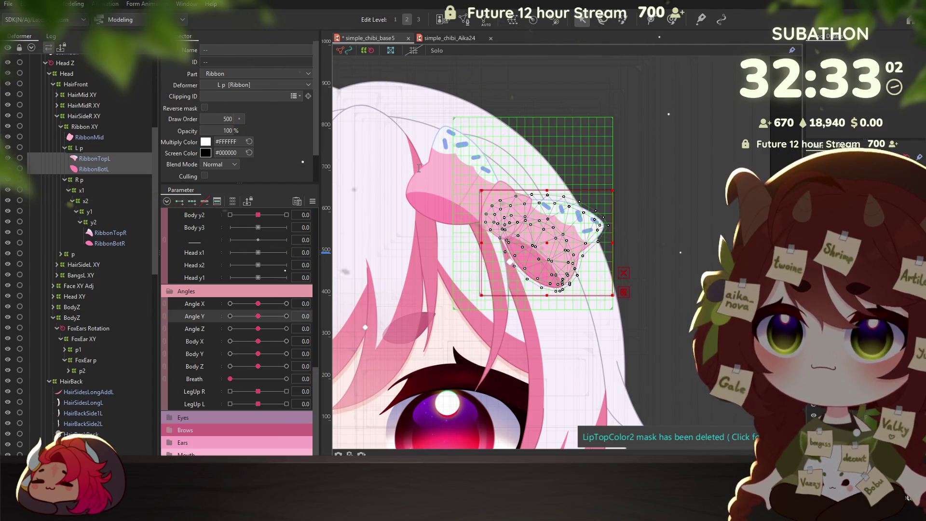
Wrap the left ribbon pieces in a nested warp chain: y2, then parents y1, x2 and x1
{"action": "key", "text": "Return"}
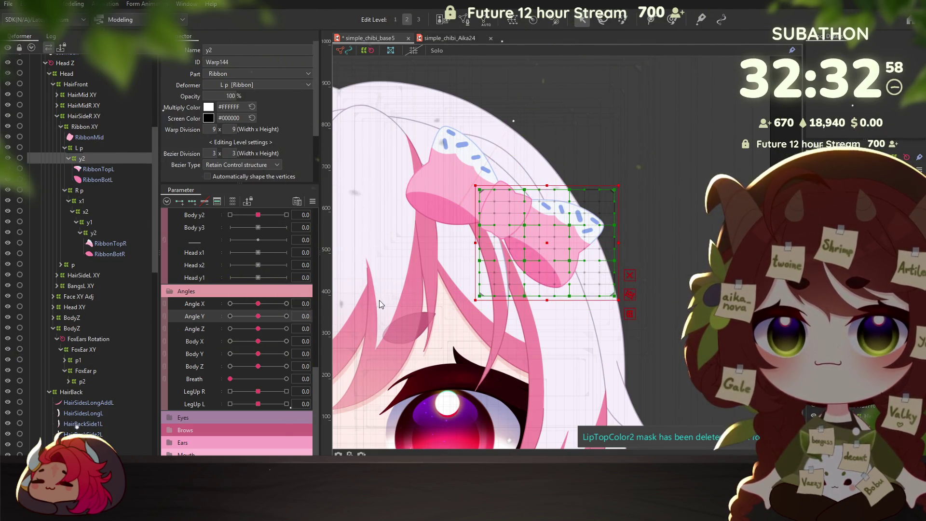
{"action": "key", "text": "Return"}
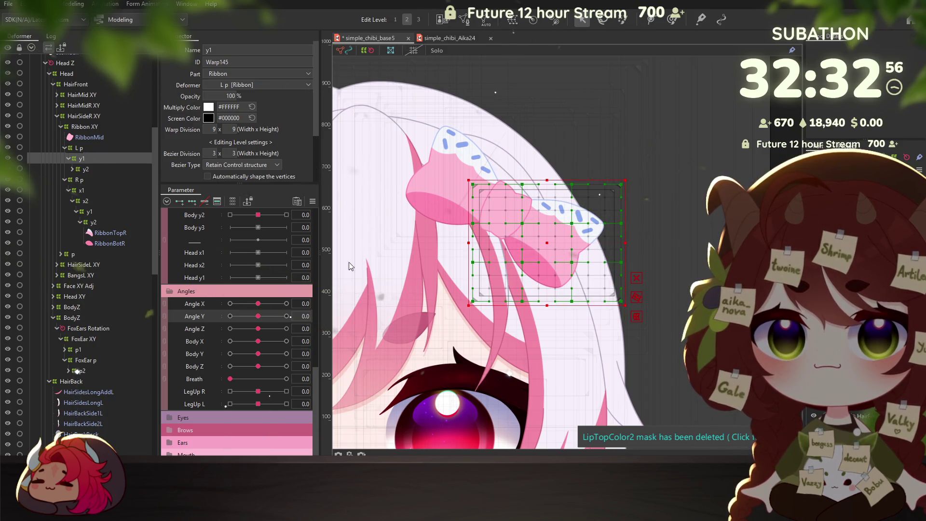
{"action": "key", "text": "Return"}
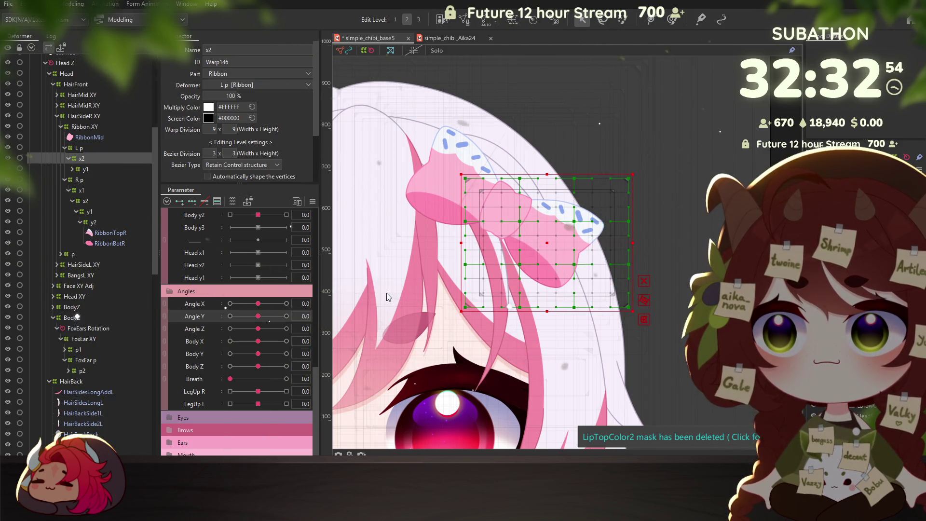
{"action": "key", "text": "Return"}
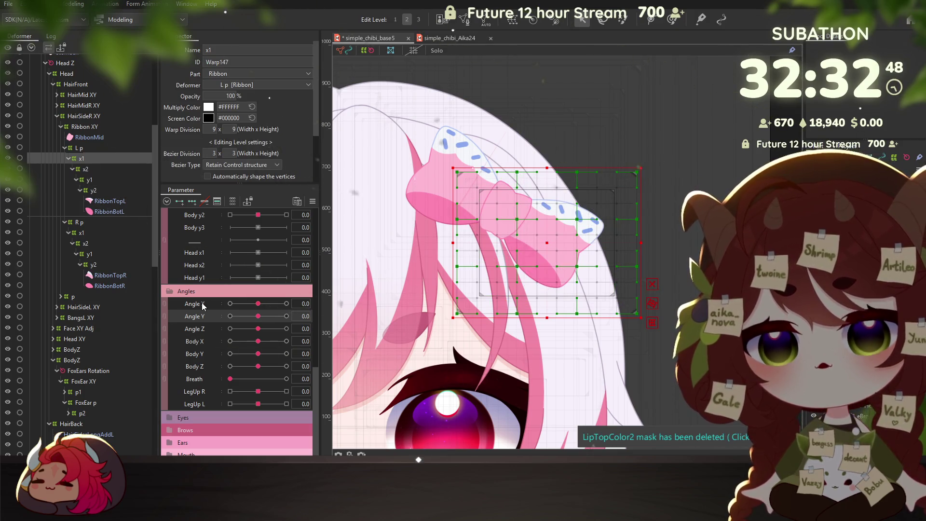
Test the ribbon warps with Head x1, reset it, then select the right ribbon's x1 warp with Body x1
{"action": "scroll", "coordinate": [203, 321], "scroll_direction": "up", "scroll_amount": 3}
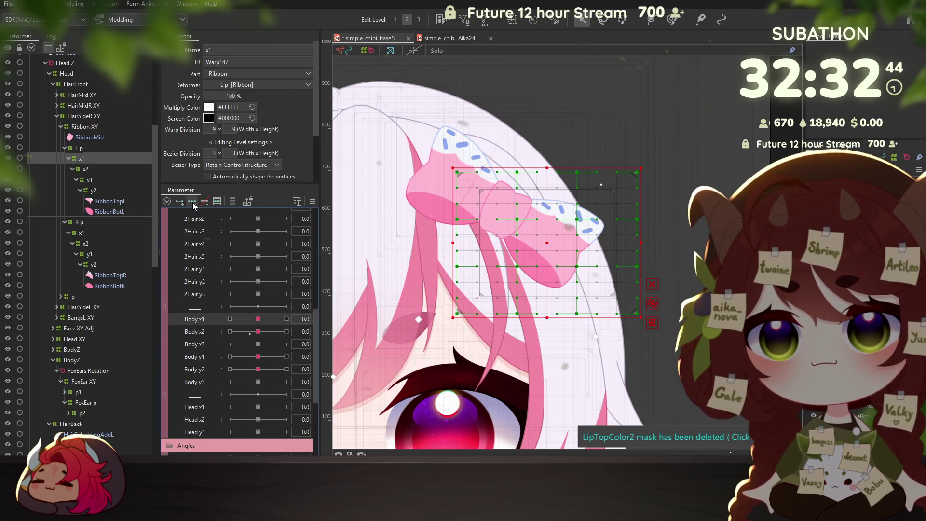
{"action": "scroll", "coordinate": [209, 352], "scroll_direction": "down", "scroll_amount": 1}
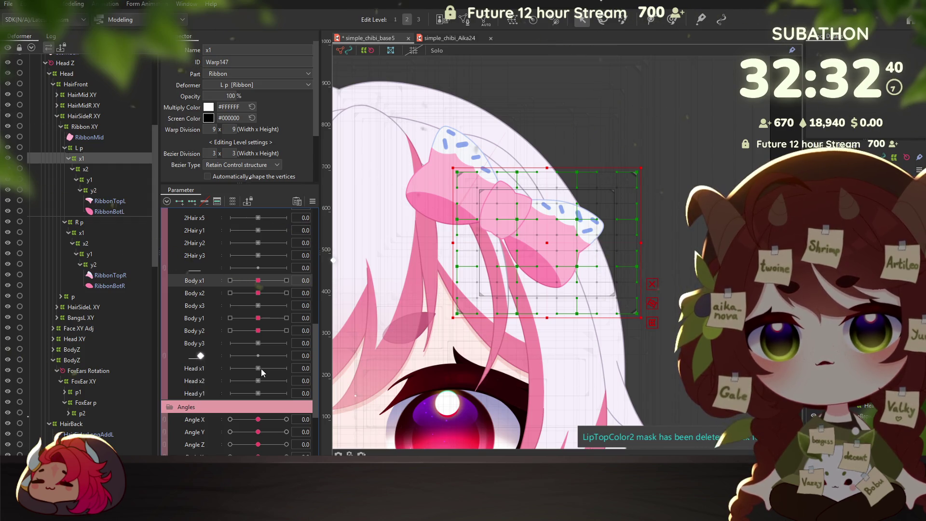
{"action": "left_click_drag", "start_coordinate": [258, 367], "coordinate": [242, 367]}
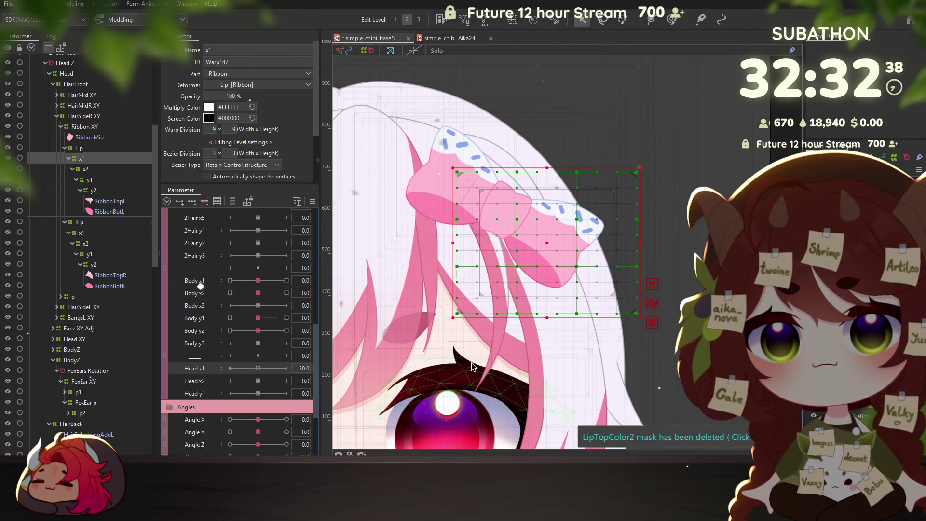
{"action": "scroll", "coordinate": [472, 366], "scroll_direction": "down", "scroll_amount": 3}
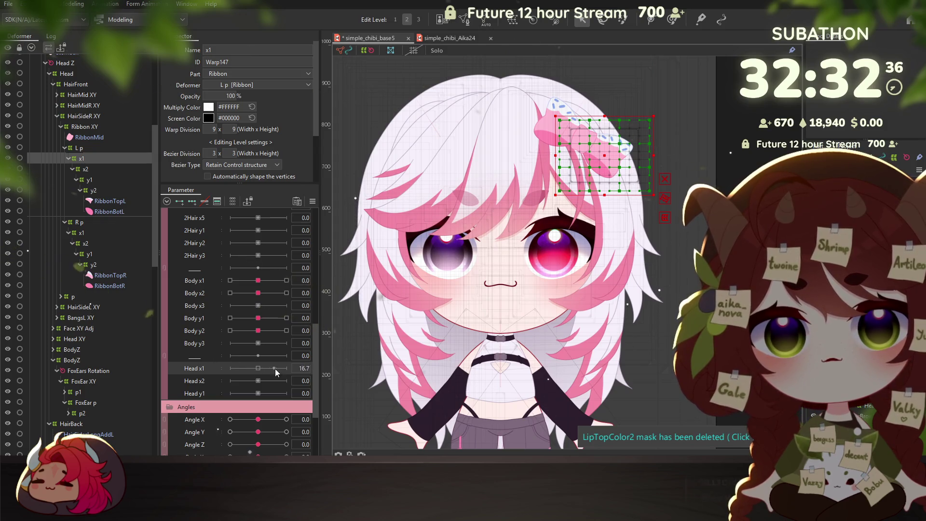
{"action": "left_click", "coordinate": [251, 369]}
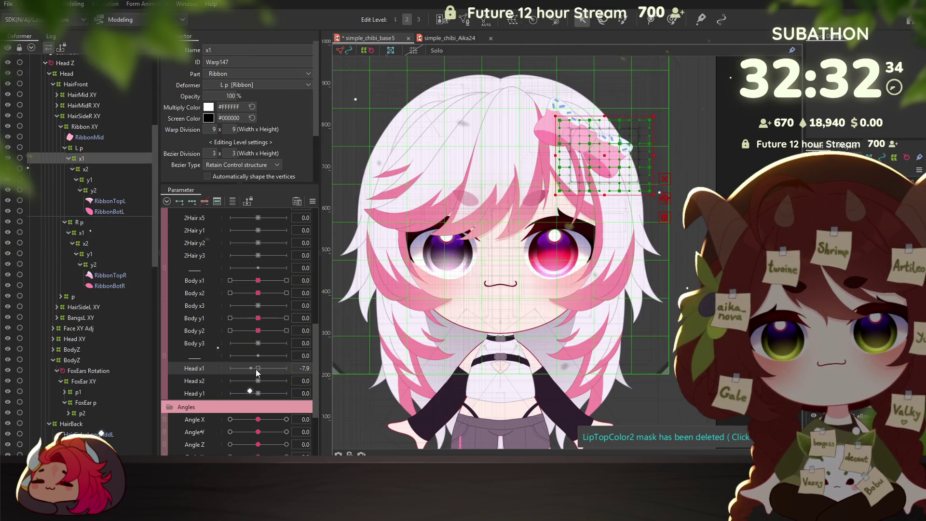
{"action": "left_click", "coordinate": [259, 369]}
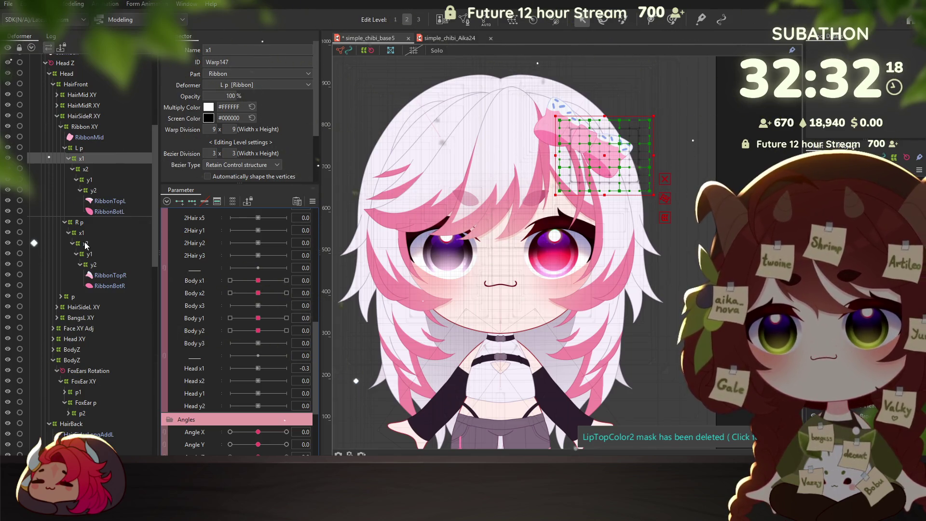
{"action": "left_click", "coordinate": [115, 233]}
{"action": "left_click", "coordinate": [259, 284]}
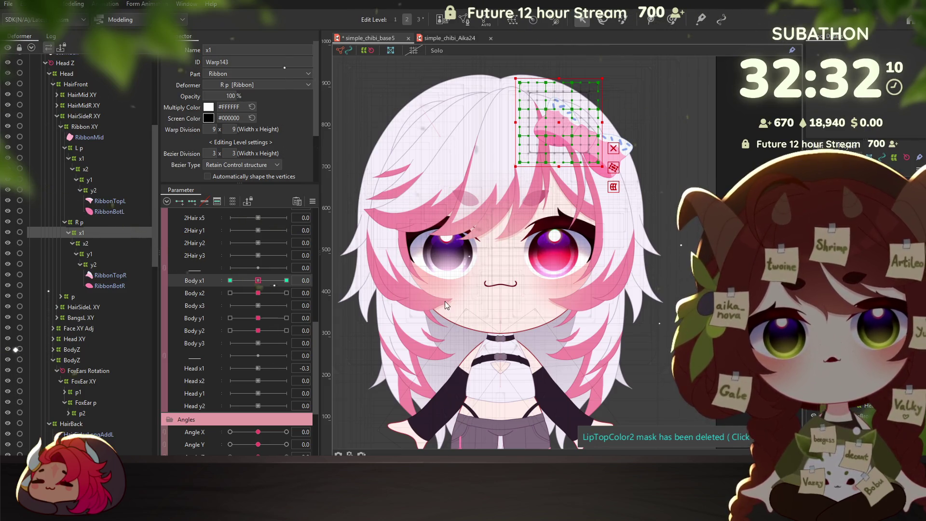
{"action": "left_click", "coordinate": [245, 368]}
{"action": "left_click", "coordinate": [86, 244]}
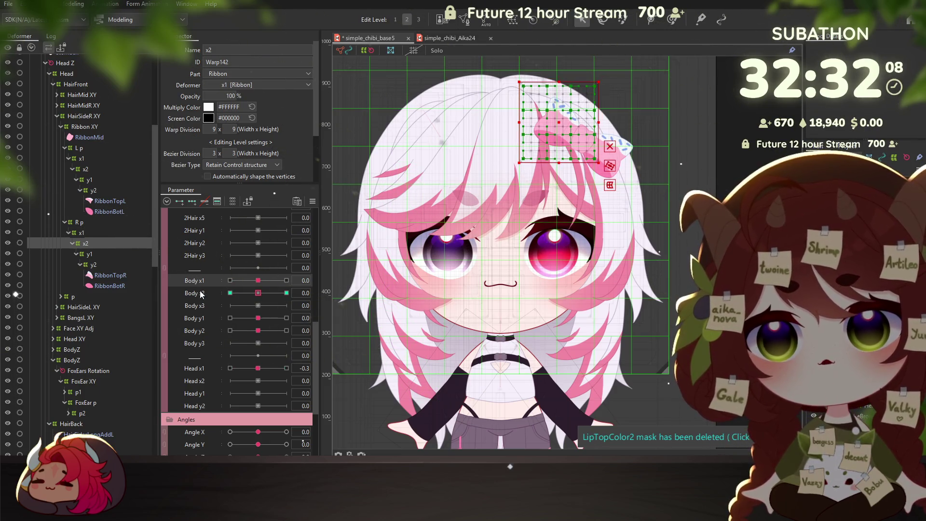
{"action": "left_click", "coordinate": [256, 299]}
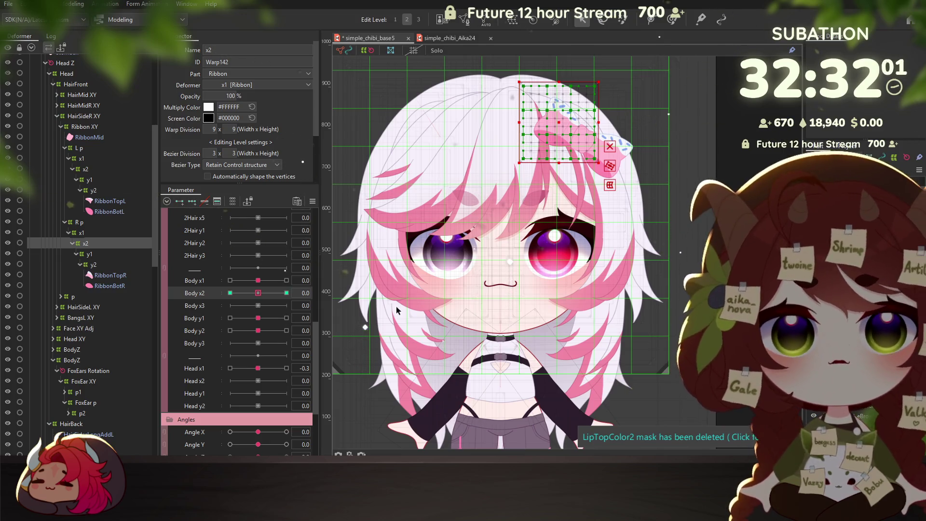
{"action": "left_click", "coordinate": [89, 254]}
{"action": "left_click", "coordinate": [211, 319]}
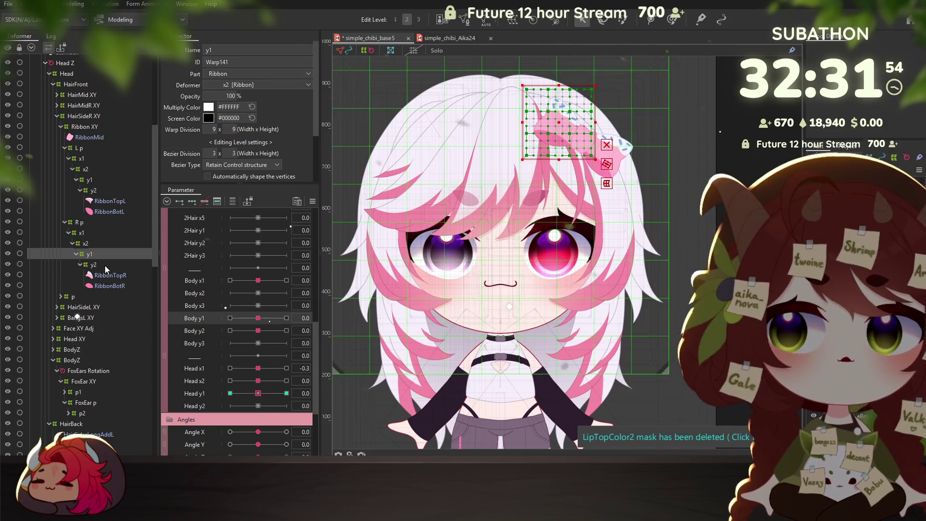
{"action": "left_click", "coordinate": [105, 265]}
{"action": "left_click", "coordinate": [259, 332]}
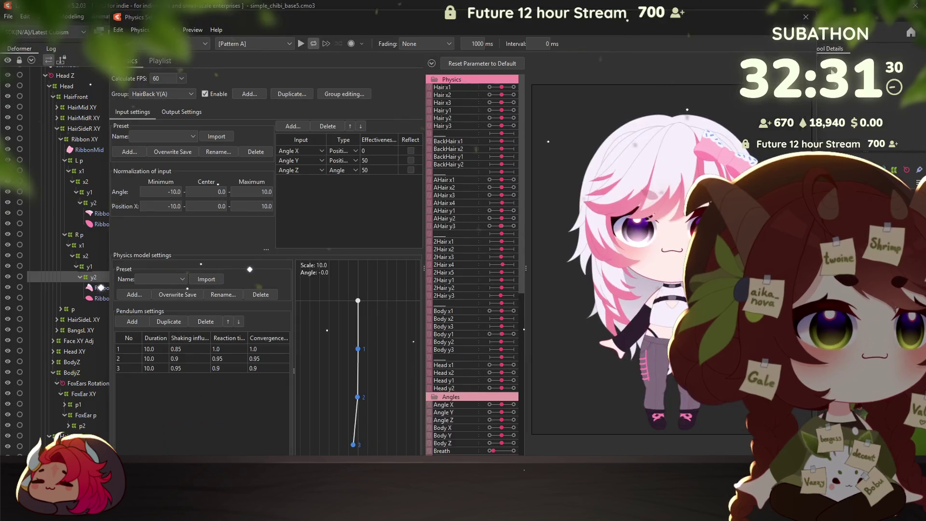
{"action": "key", "text": "Escape"}
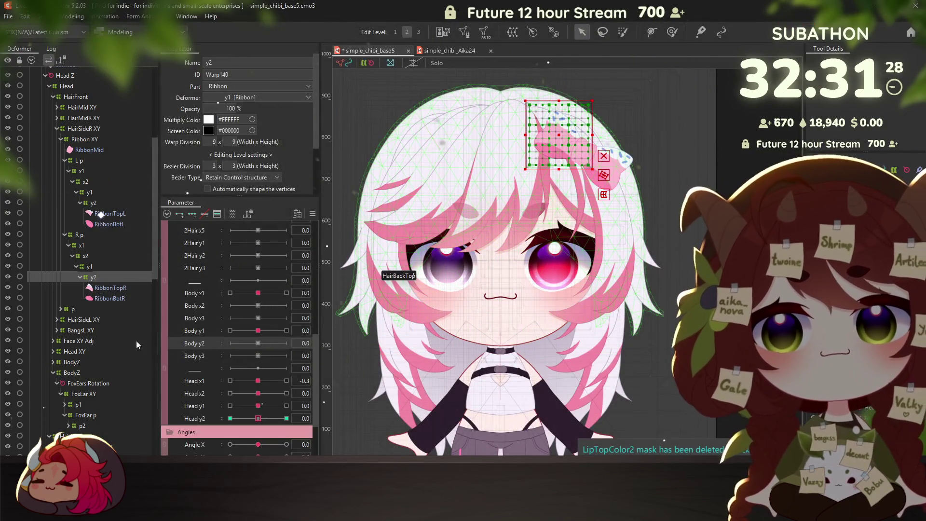
Add three Head x1 keyforms to the left ribbon's x1 warp and go to the -30 key
{"action": "left_click", "coordinate": [82, 171]}
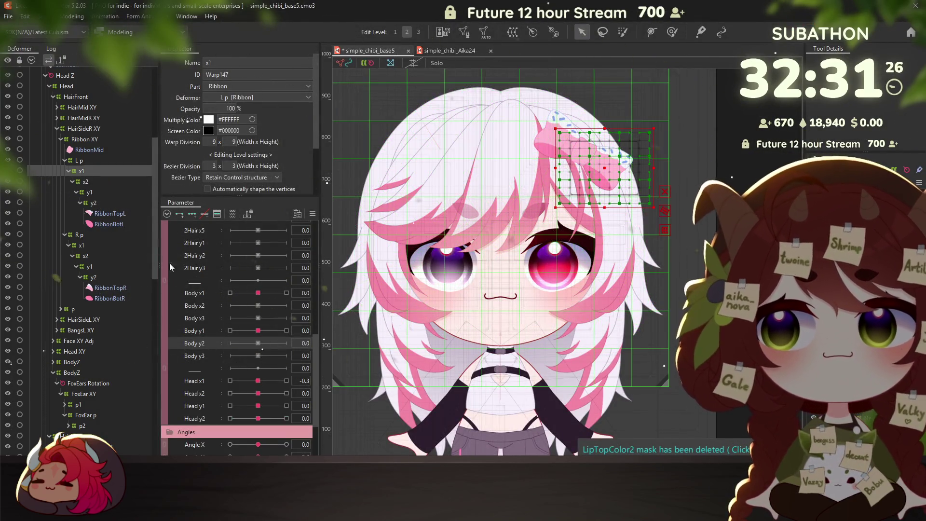
{"action": "left_click", "coordinate": [201, 384]}
{"action": "left_click", "coordinate": [259, 383]}
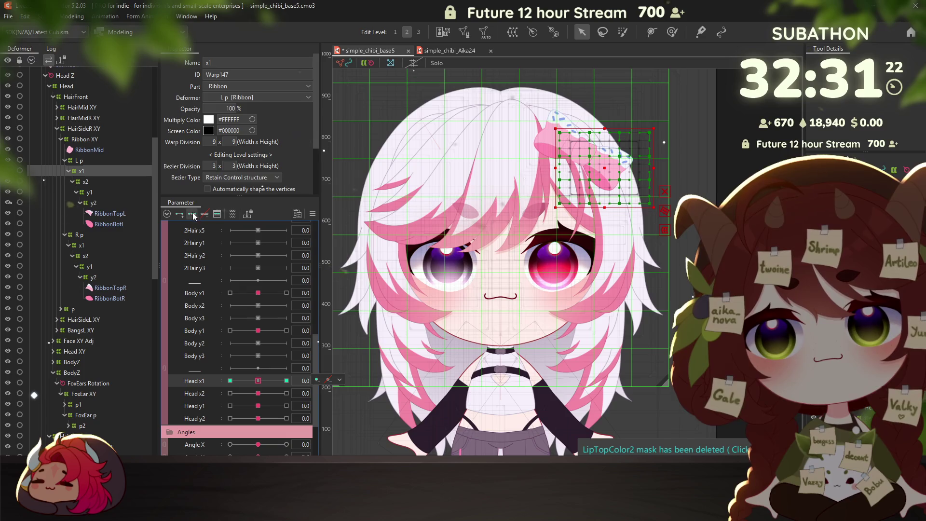
{"action": "left_click", "coordinate": [230, 380]}
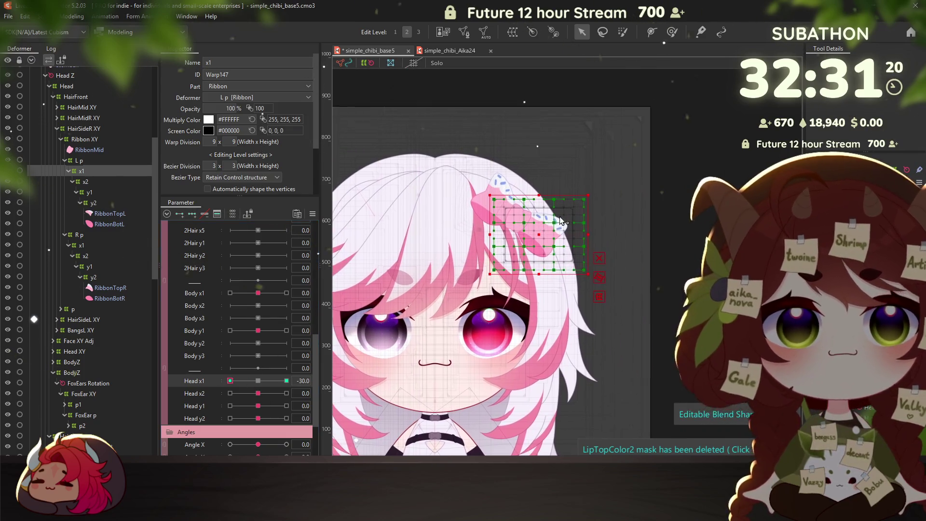
{"action": "scroll", "coordinate": [561, 221], "scroll_direction": "up", "scroll_amount": 1}
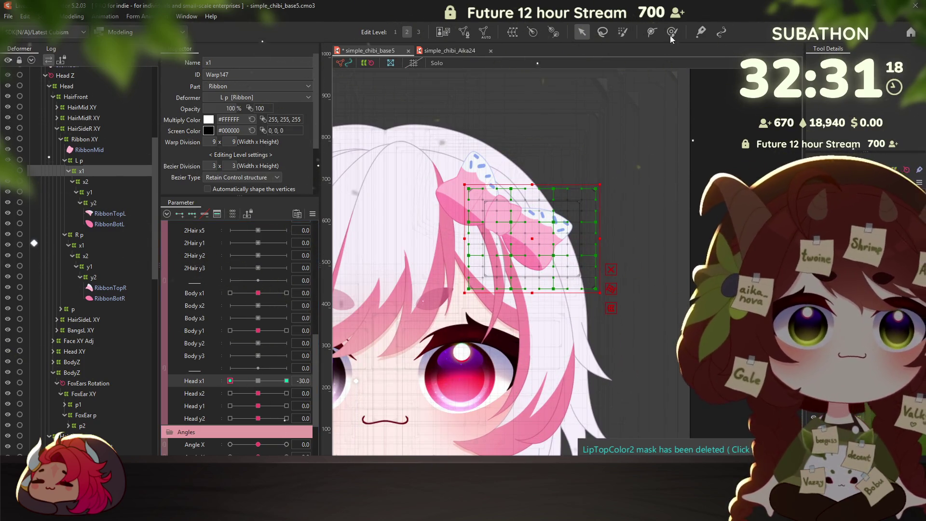
With a smaller Deform Brush, bend the x1 warp's ribbon mesh for the Head x1 -30 pose
{"action": "left_click", "coordinate": [671, 33]}
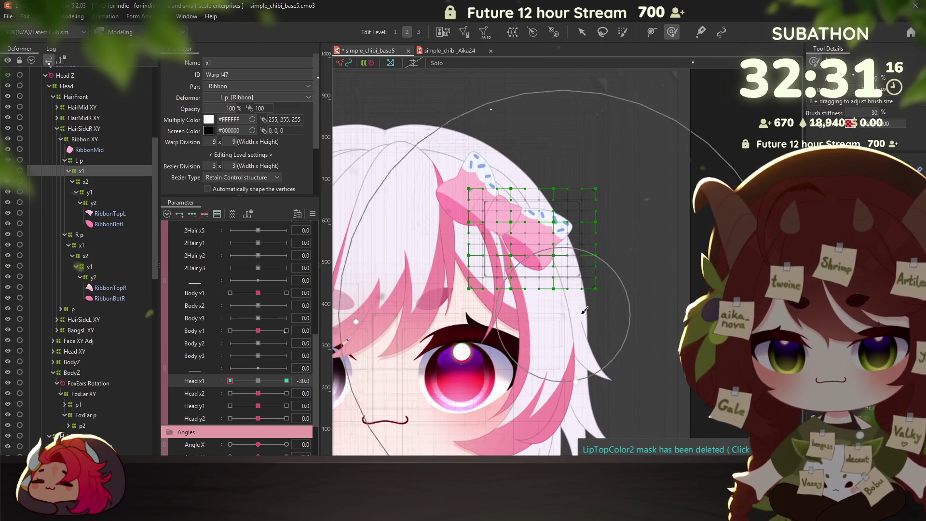
{"action": "left_click_drag", "start_coordinate": [584, 311], "coordinate": [561, 313]}
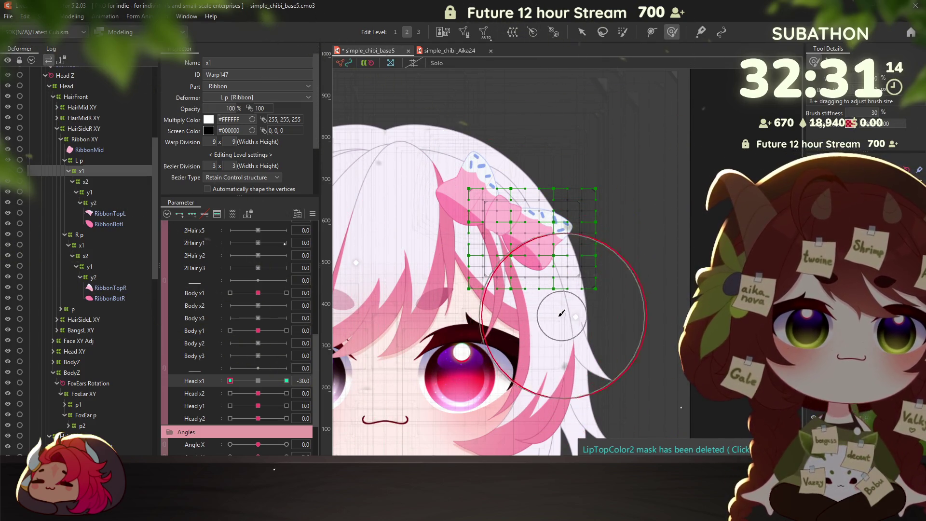
{"action": "left_click_drag", "start_coordinate": [555, 289], "coordinate": [536, 304]}
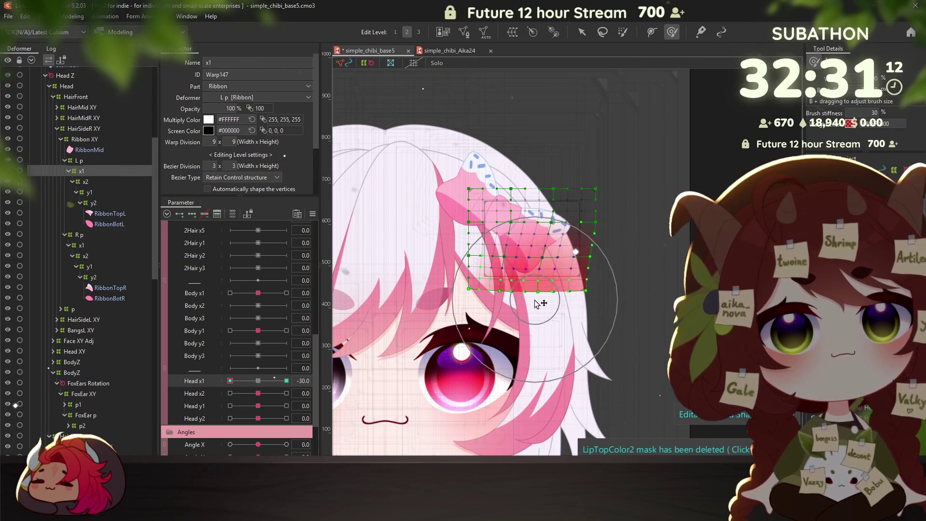
{"action": "mouse_move", "coordinate": [620, 186]}
{"action": "left_mouse_down"}
{"action": "mouse_move", "coordinate": [621, 230]}
{"action": "mouse_move", "coordinate": [595, 194]}
{"action": "left_mouse_up"}
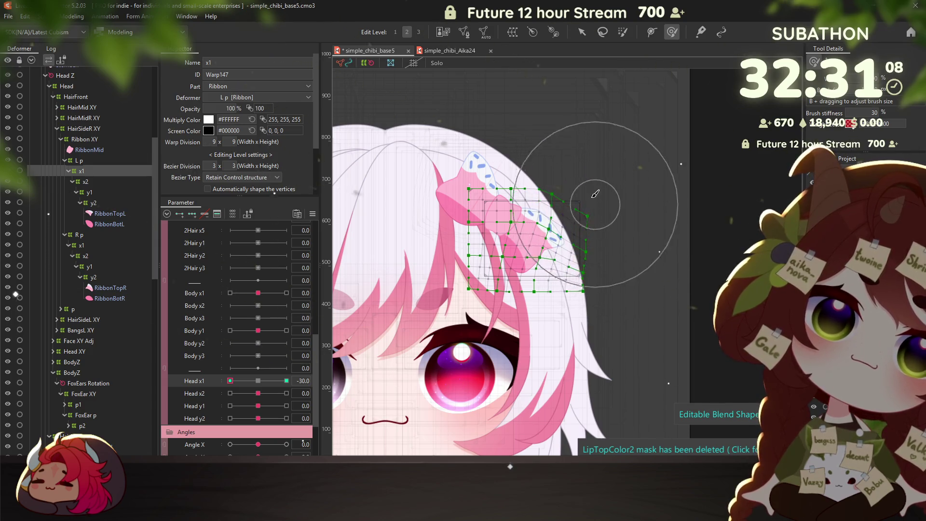
{"action": "mouse_move", "coordinate": [600, 217]}
{"action": "left_mouse_down"}
{"action": "mouse_move", "coordinate": [584, 237]}
{"action": "mouse_move", "coordinate": [600, 254]}
{"action": "left_mouse_up"}
Bend the ribbon at Head x1 30, reset to 0, then select the x2 warp with Head x2
{"action": "left_click", "coordinate": [286, 381]}
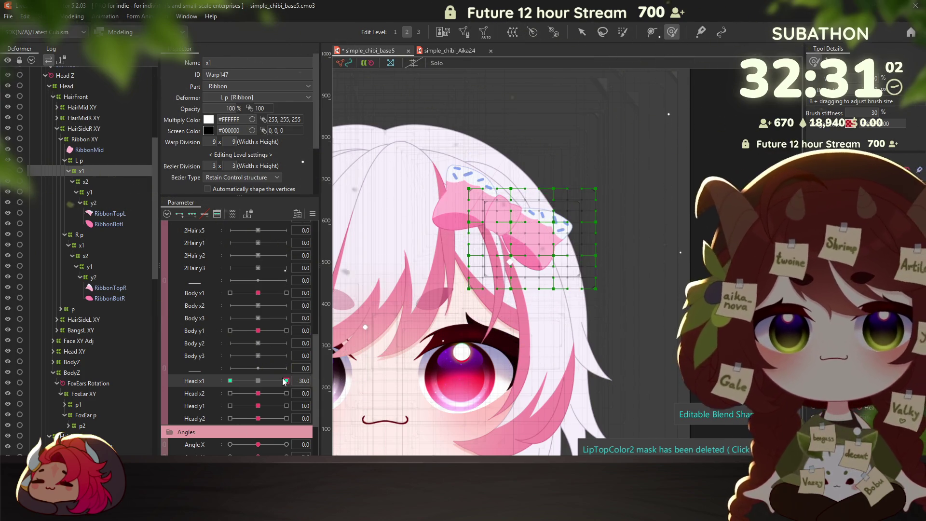
{"action": "left_click_drag", "start_coordinate": [615, 223], "coordinate": [600, 217]}
{"action": "key", "text": "ctrl+z"}
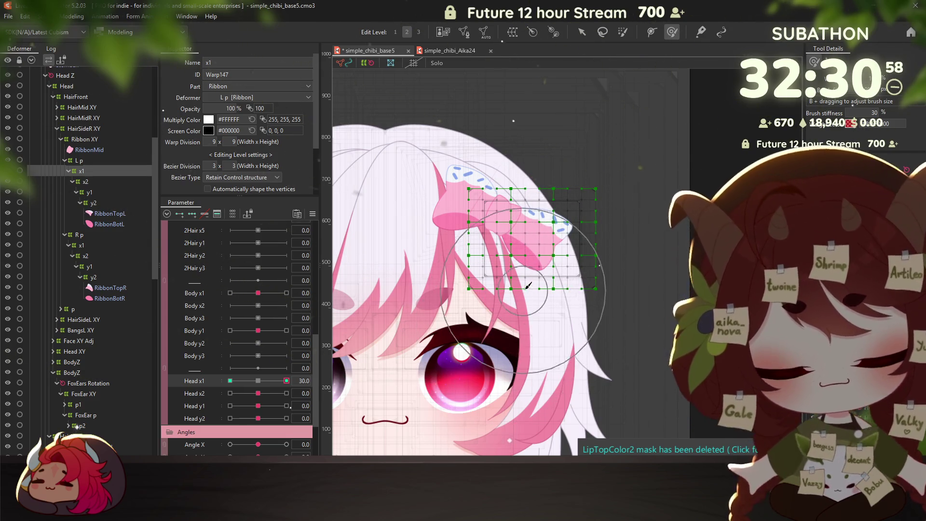
{"action": "mouse_move", "coordinate": [604, 202]}
{"action": "left_mouse_down"}
{"action": "mouse_move", "coordinate": [602, 313]}
{"action": "mouse_move", "coordinate": [574, 292]}
{"action": "left_mouse_up"}
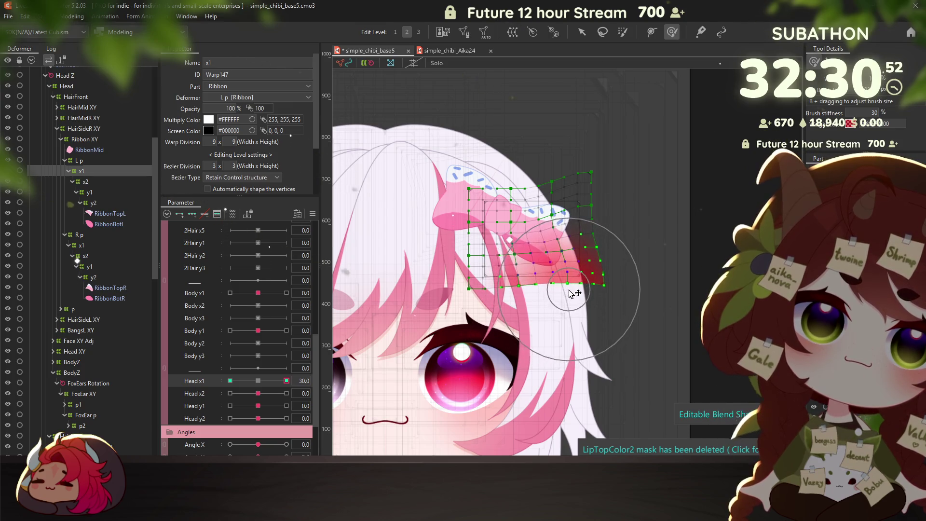
{"action": "left_click_drag", "start_coordinate": [287, 380], "coordinate": [282, 363]}
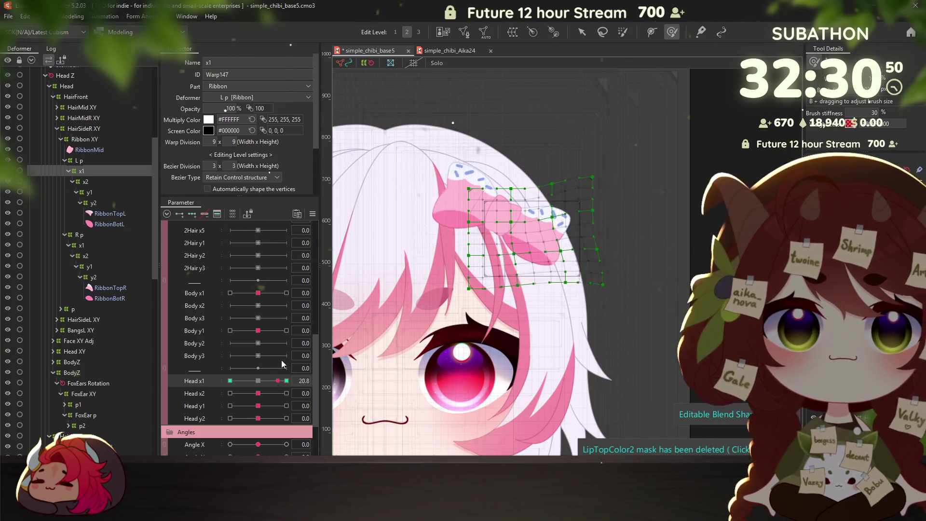
{"action": "left_click", "coordinate": [258, 381]}
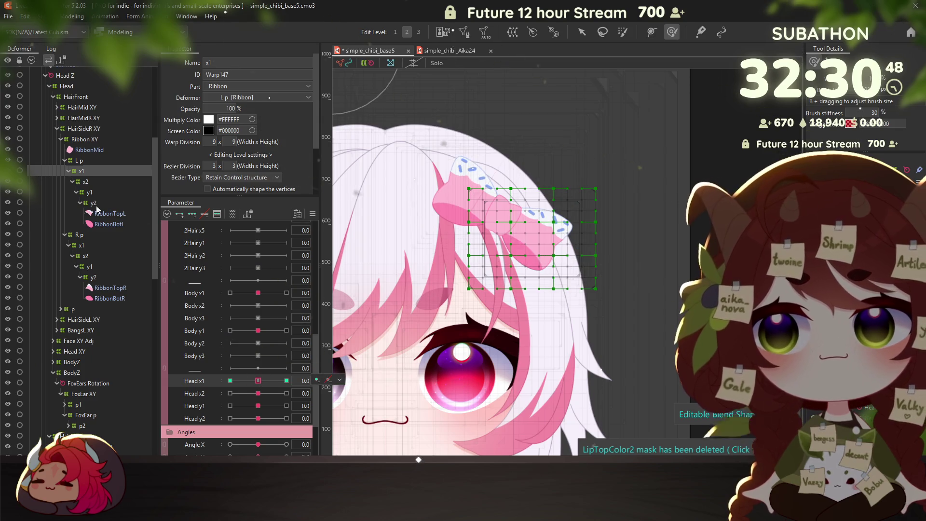
{"action": "left_click", "coordinate": [85, 181]}
{"action": "left_click", "coordinate": [197, 393]}
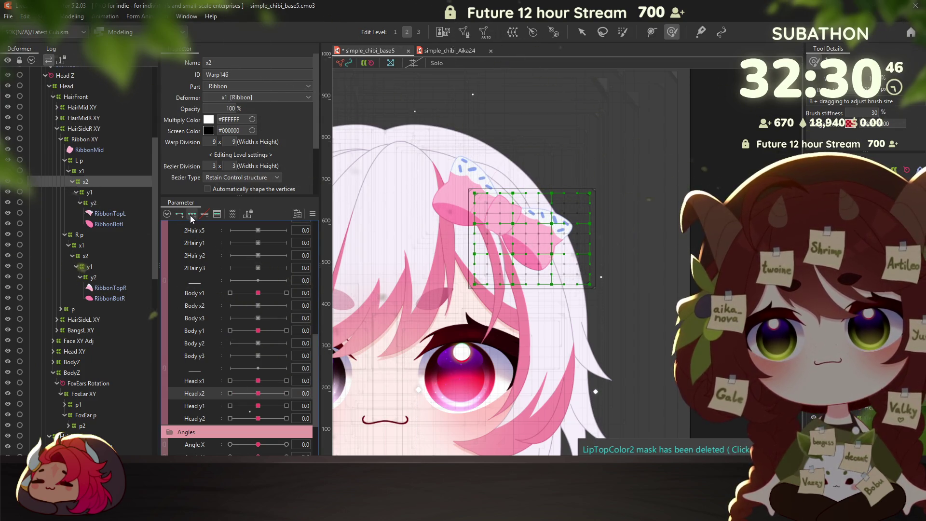
Reshape the x2 warp's ribbon mesh to bend the bow at Head x2 -30
{"action": "left_click_drag", "start_coordinate": [258, 393], "coordinate": [231, 393]}
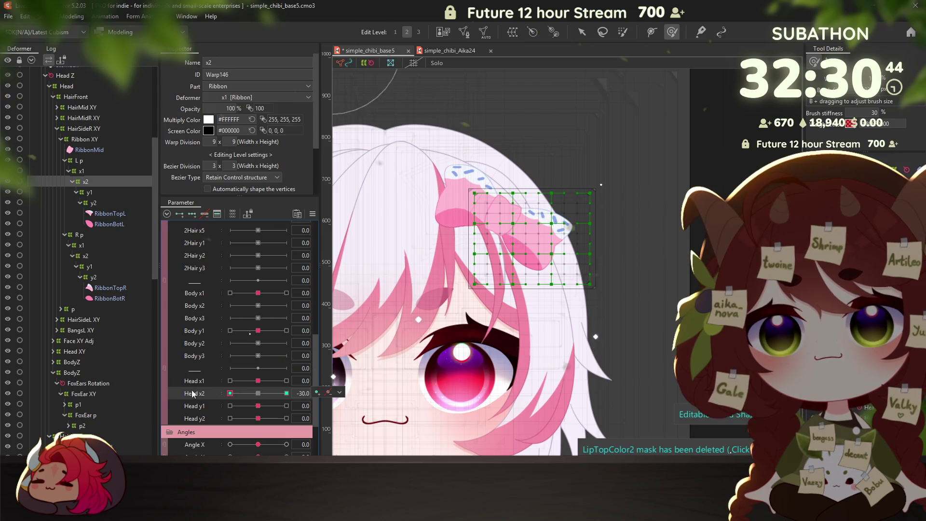
{"action": "left_click_drag", "start_coordinate": [552, 304], "coordinate": [602, 201]}
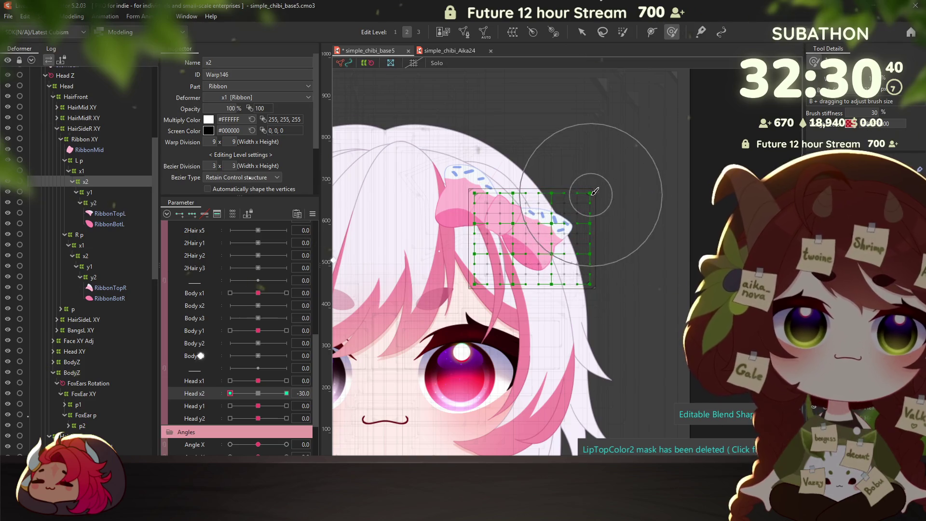
{"action": "mouse_move", "coordinate": [585, 196]}
{"action": "left_mouse_down"}
{"action": "mouse_move", "coordinate": [578, 186]}
{"action": "mouse_move", "coordinate": [560, 206]}
{"action": "left_mouse_up"}
{"action": "left_click_drag", "start_coordinate": [556, 299], "coordinate": [569, 295]}
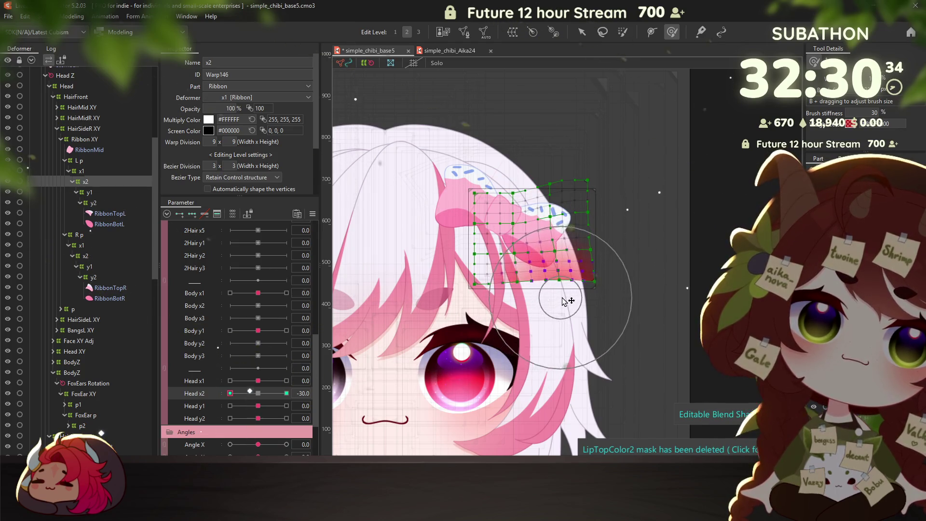
Bend the bow's lower rows at Head x2 30, reset to 0, then select y1 with Head y1
{"action": "key", "text": "Right"}
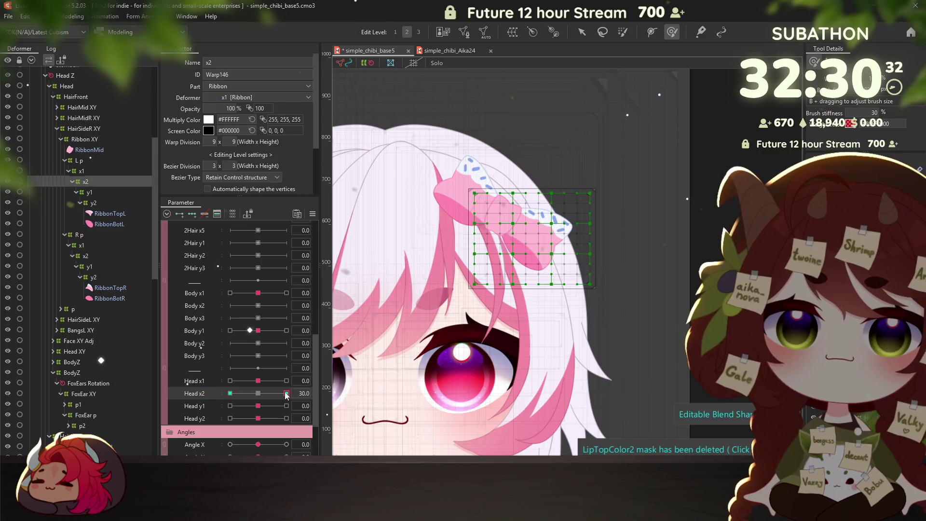
{"action": "mouse_move", "coordinate": [528, 301]}
{"action": "left_mouse_down"}
{"action": "mouse_move", "coordinate": [604, 249]}
{"action": "mouse_move", "coordinate": [606, 265]}
{"action": "left_mouse_up"}
{"action": "left_click_drag", "start_coordinate": [238, 393], "coordinate": [258, 393]}
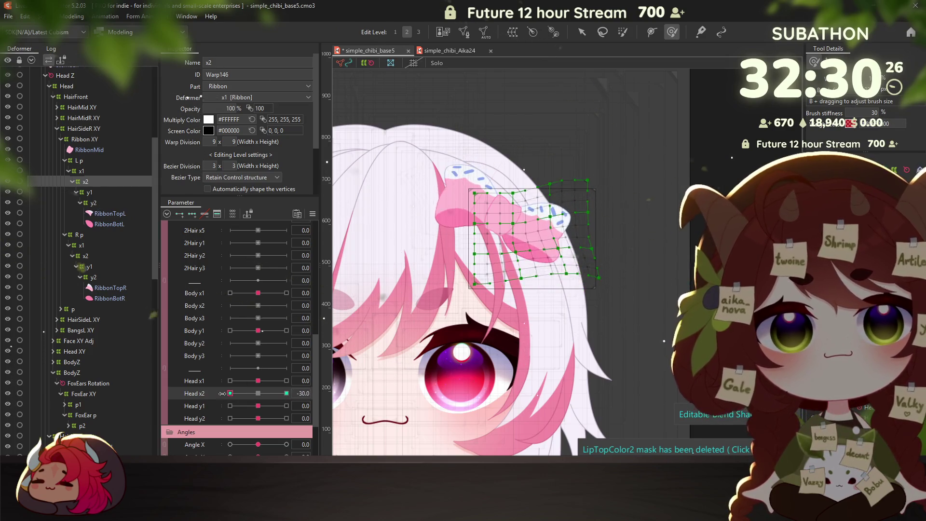
{"action": "mouse_move", "coordinate": [258, 392]}
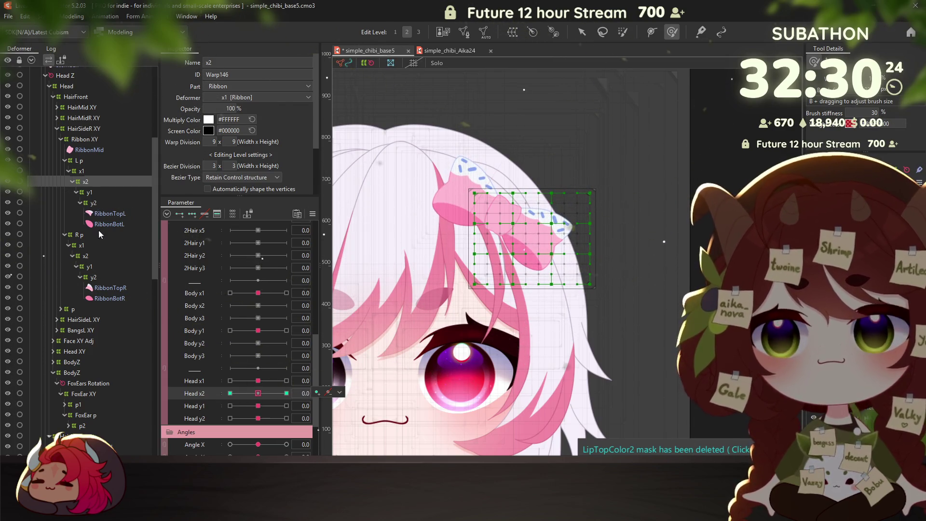
{"action": "key", "text": "Down"}
{"action": "left_click", "coordinate": [204, 406]}
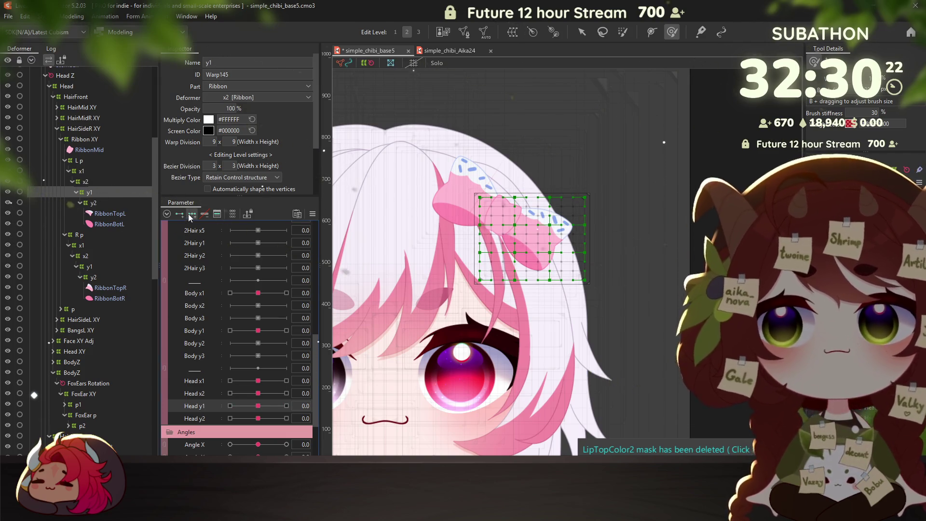
At Head y1 -30, push the y1 warp's ribbon bow up and to the left
{"action": "left_click_drag", "start_coordinate": [263, 408], "coordinate": [230, 406]}
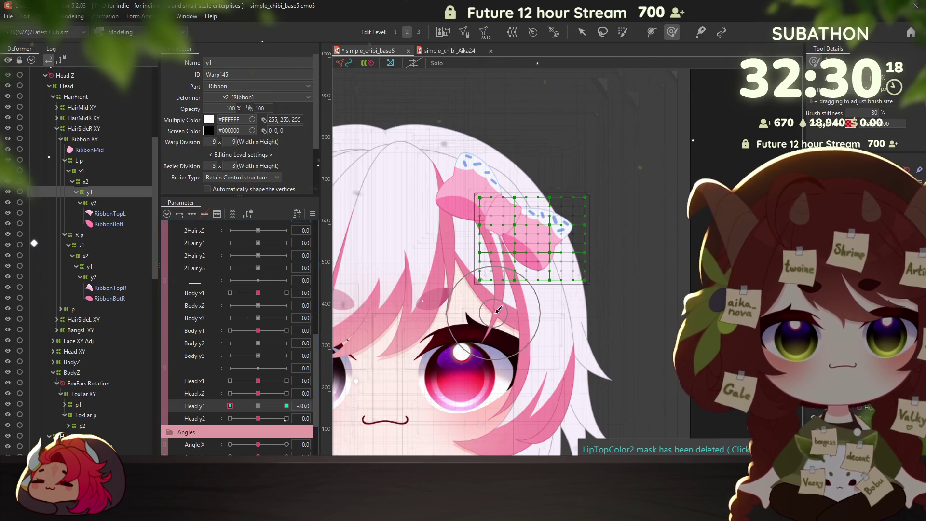
{"action": "mouse_move", "coordinate": [571, 196]}
{"action": "left_mouse_down"}
{"action": "mouse_move", "coordinate": [512, 238]}
{"action": "mouse_move", "coordinate": [487, 278]}
{"action": "left_mouse_up"}
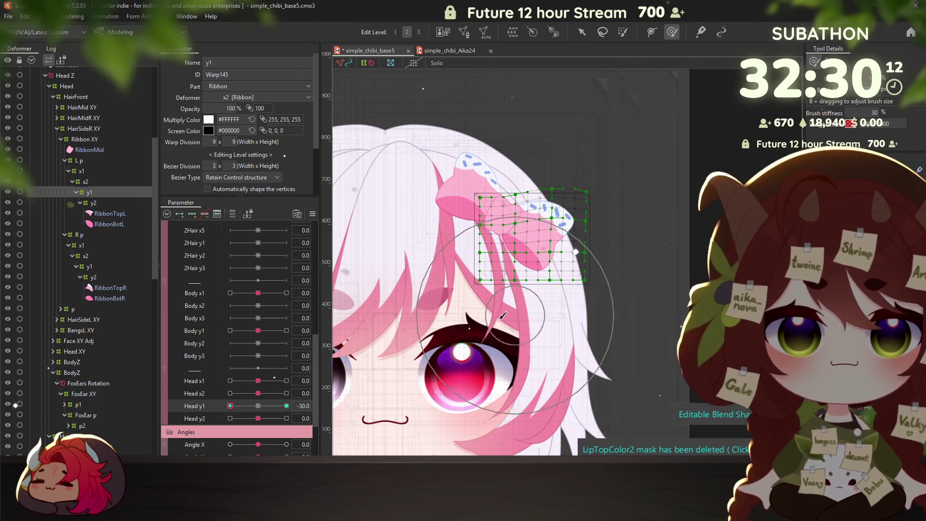
{"action": "left_click_drag", "start_coordinate": [537, 238], "coordinate": [458, 293]}
Reshape the bow at Head y1 30, return Head y1 to 0, and select the y2 warp
{"action": "left_click", "coordinate": [287, 405]}
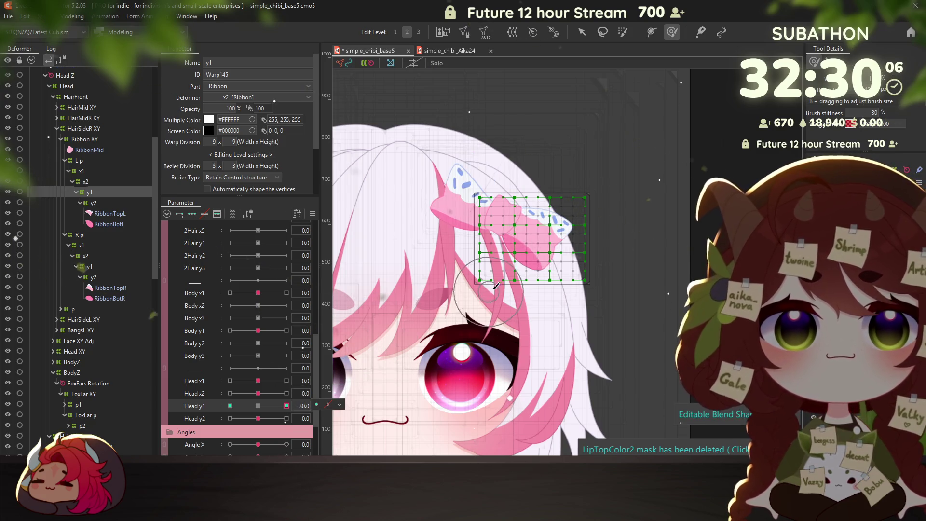
{"action": "mouse_move", "coordinate": [544, 237]}
{"action": "left_mouse_down"}
{"action": "mouse_move", "coordinate": [535, 241]}
{"action": "mouse_move", "coordinate": [548, 214]}
{"action": "left_mouse_up"}
{"action": "left_click", "coordinate": [255, 408]}
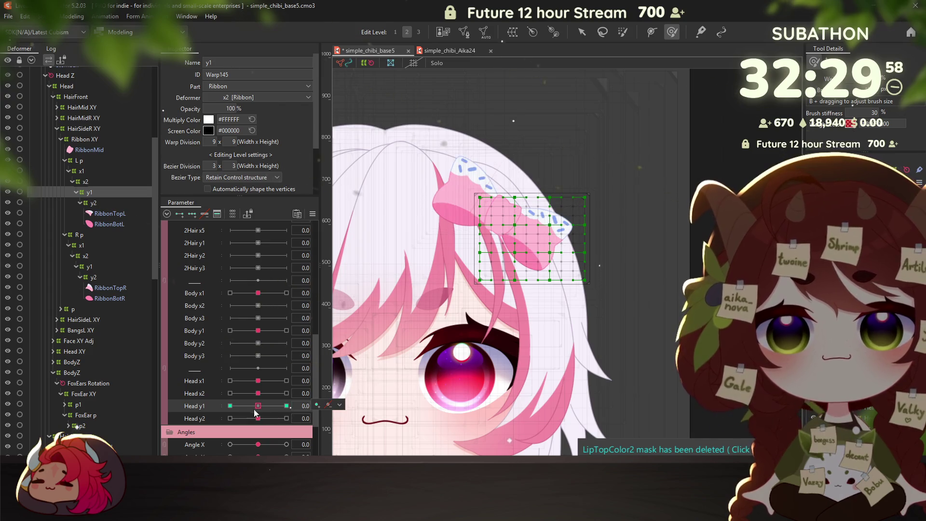
{"action": "left_click", "coordinate": [78, 202]}
Pick Head y2 and push the bow toward the lower left at the -30 key
{"action": "left_click", "coordinate": [181, 418]}
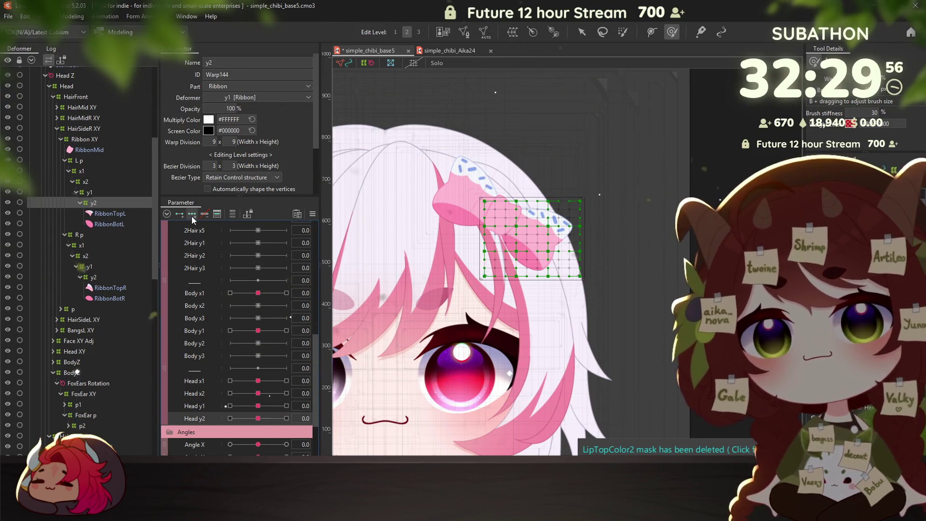
{"action": "left_click", "coordinate": [230, 418]}
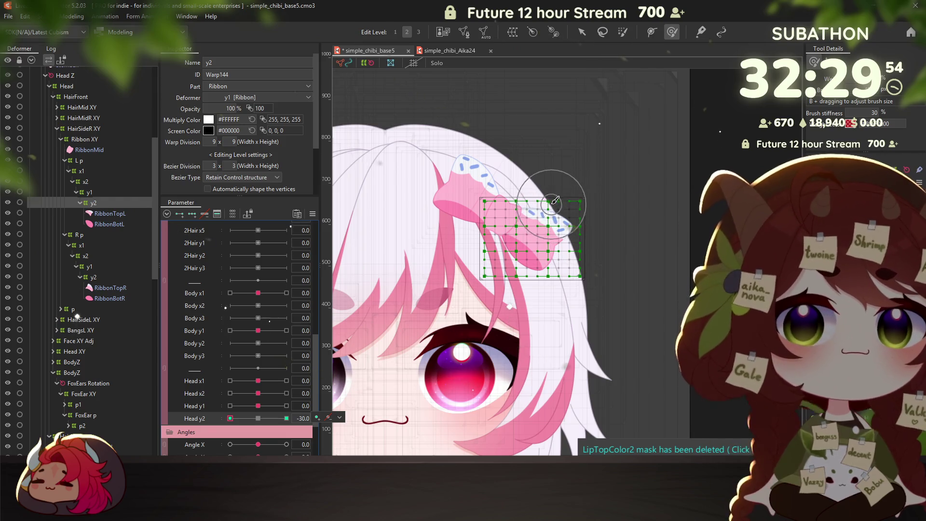
{"action": "left_click_drag", "start_coordinate": [559, 201], "coordinate": [519, 264]}
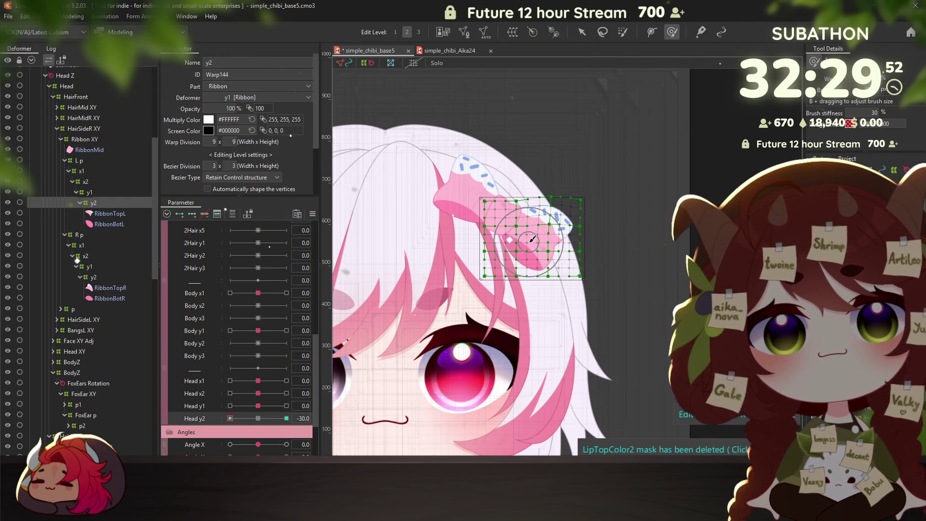
Shape the bow at Head y2 30, compare it with -30, then return Head y2 to 0
{"action": "left_click", "coordinate": [287, 418]}
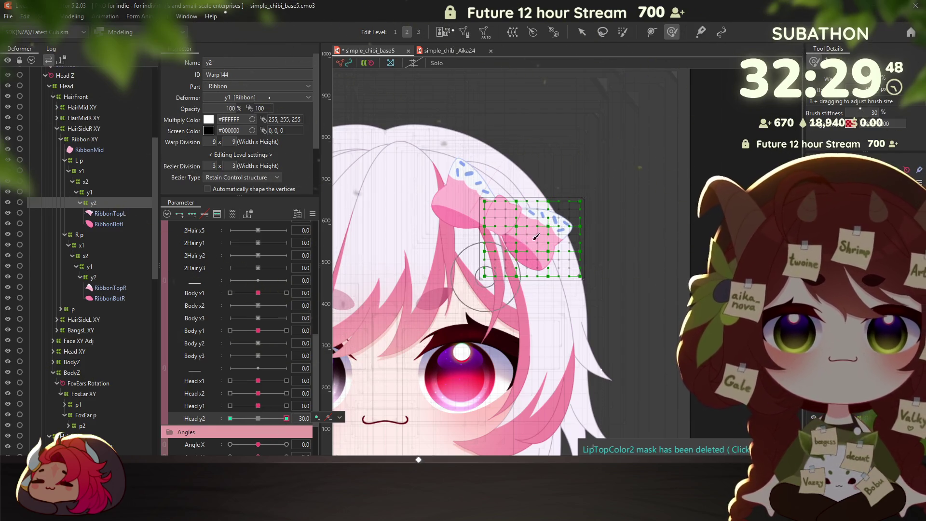
{"action": "left_click", "coordinate": [231, 419]}
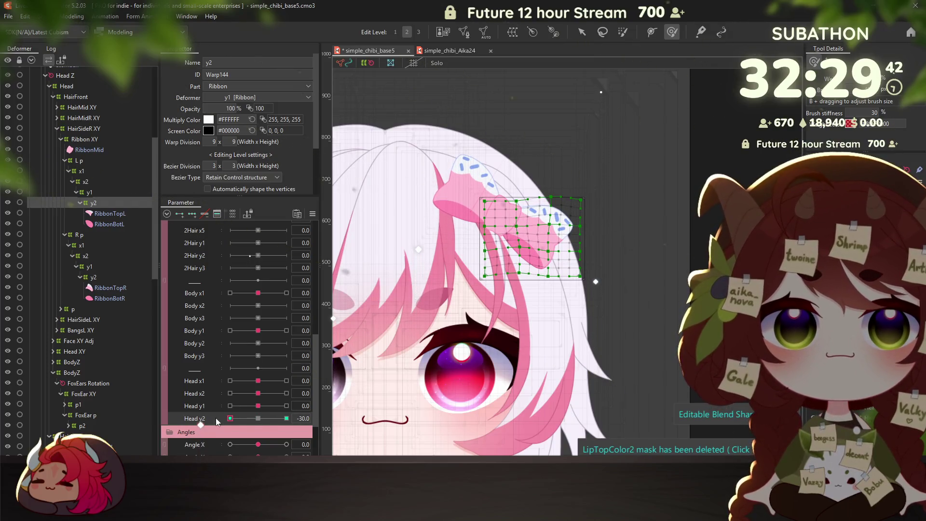
{"action": "left_click", "coordinate": [287, 419]}
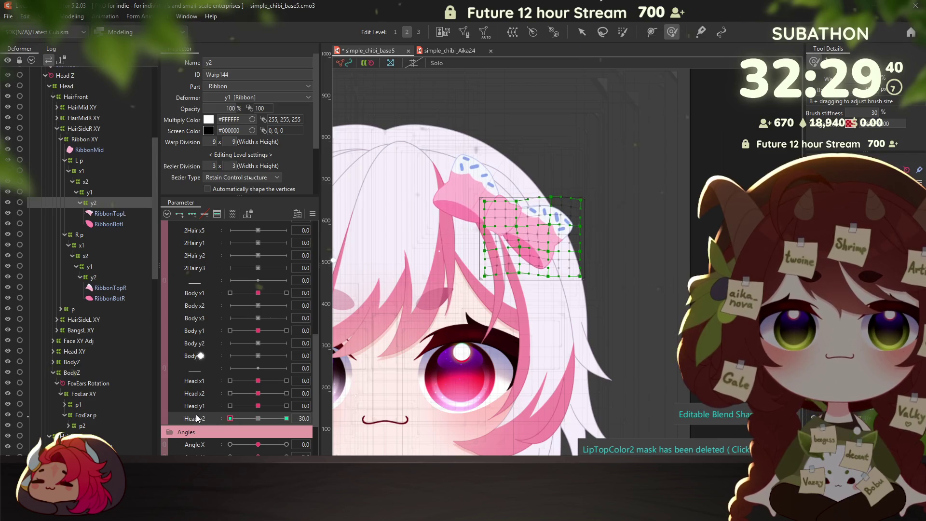
{"action": "left_click_drag", "start_coordinate": [487, 274], "coordinate": [504, 278]}
{"action": "left_click", "coordinate": [258, 418]}
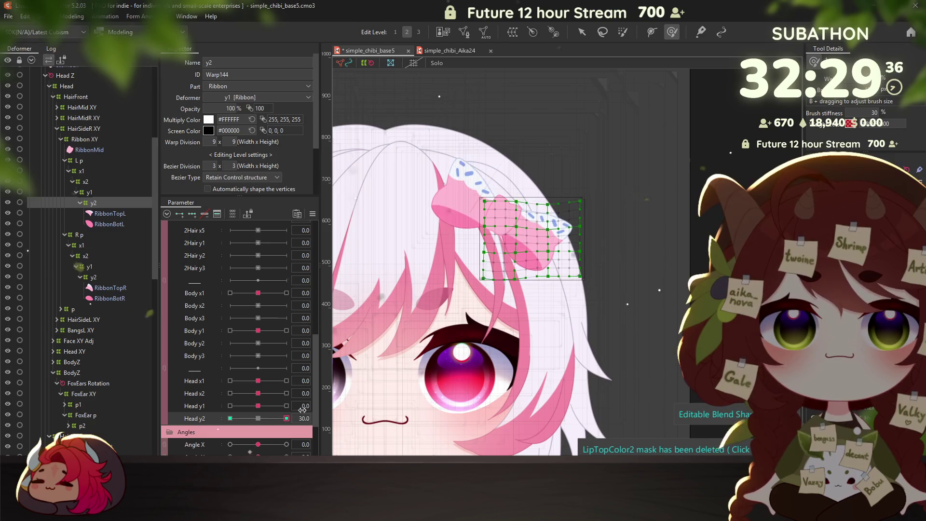
Open the Physics/Scene Blending Settings and shake the preview model to test the sway
{"action": "left_click", "coordinate": [71, 16]}
{"action": "left_click", "coordinate": [82, 71]}
{"action": "mouse_move", "coordinate": [635, 276]}
{"action": "left_mouse_down"}
{"action": "mouse_move", "coordinate": [600, 303]}
{"action": "mouse_move", "coordinate": [675, 196]}
{"action": "left_mouse_up"}
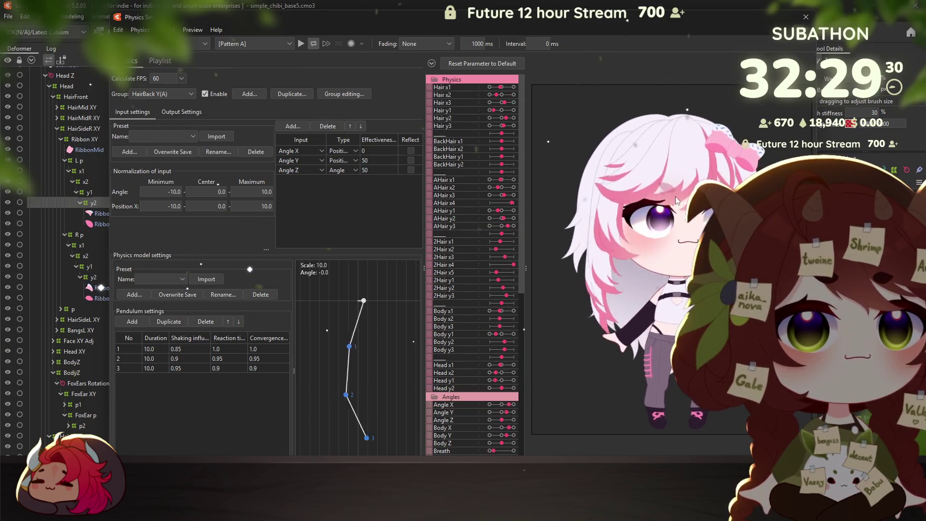
Move the physics window aside to watch the bow-sway preview, then close it
{"action": "left_click_drag", "start_coordinate": [624, 19], "coordinate": [450, 18]}
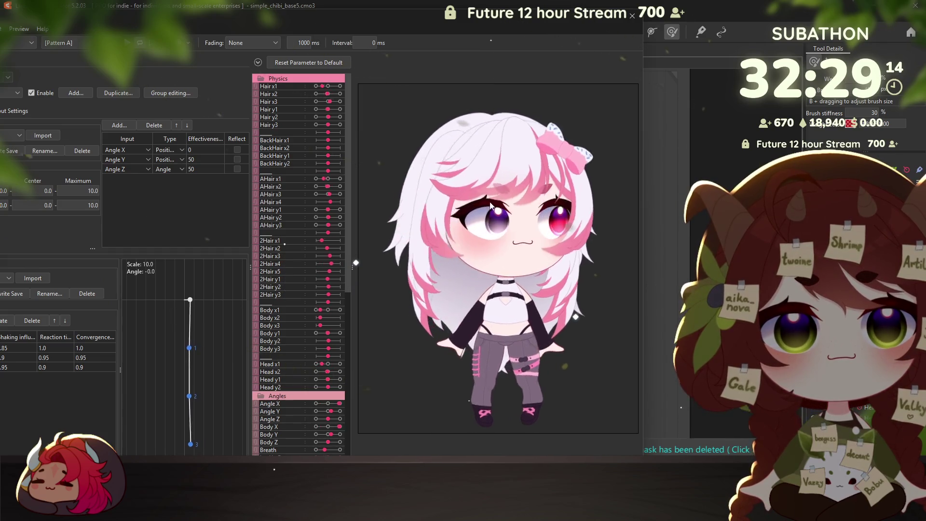
{"action": "key", "text": "Escape"}
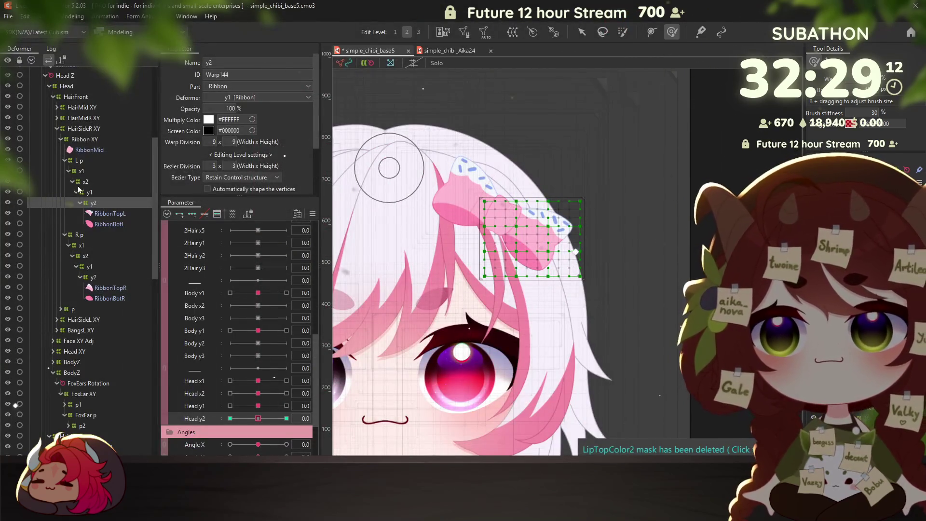
Wrap RibbonMid in new warp deformers y2, y1, x2 and x1 using continuous creation
{"action": "left_click", "coordinate": [90, 149]}
{"action": "left_click", "coordinate": [515, 33]}
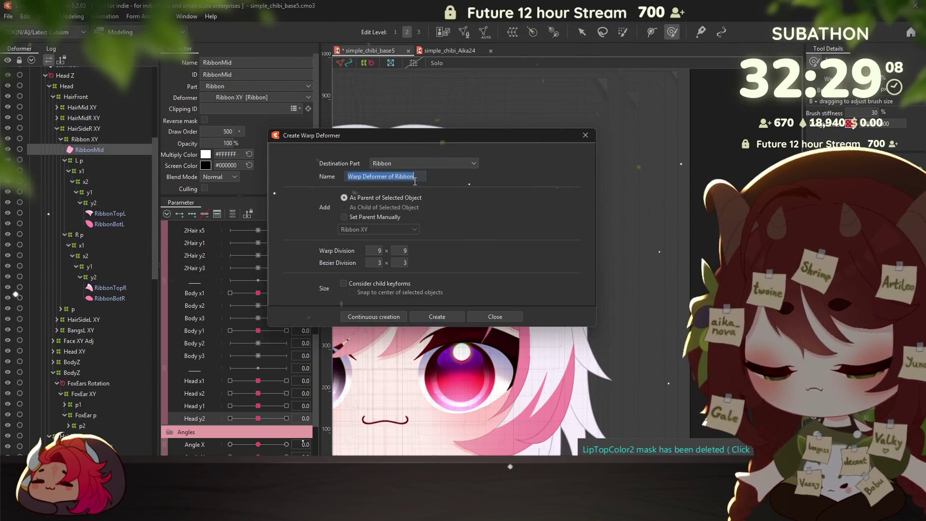
{"action": "type", "text": "y2"}
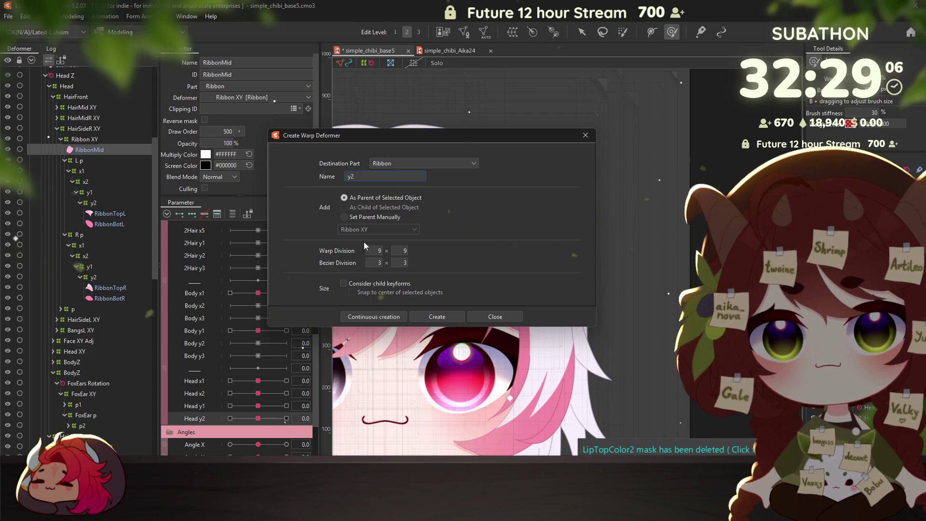
{"action": "left_click", "coordinate": [377, 318]}
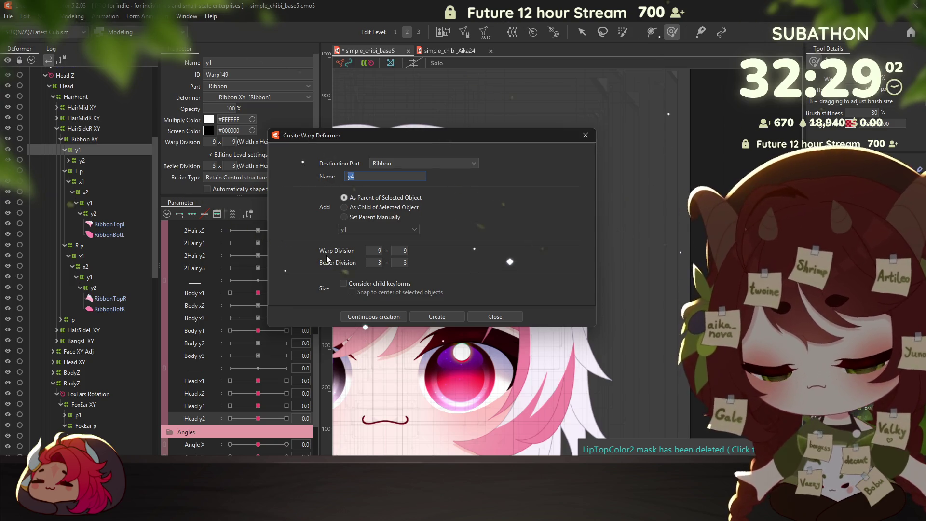
{"action": "type", "text": "x2"}
{"action": "left_click", "coordinate": [364, 317]}
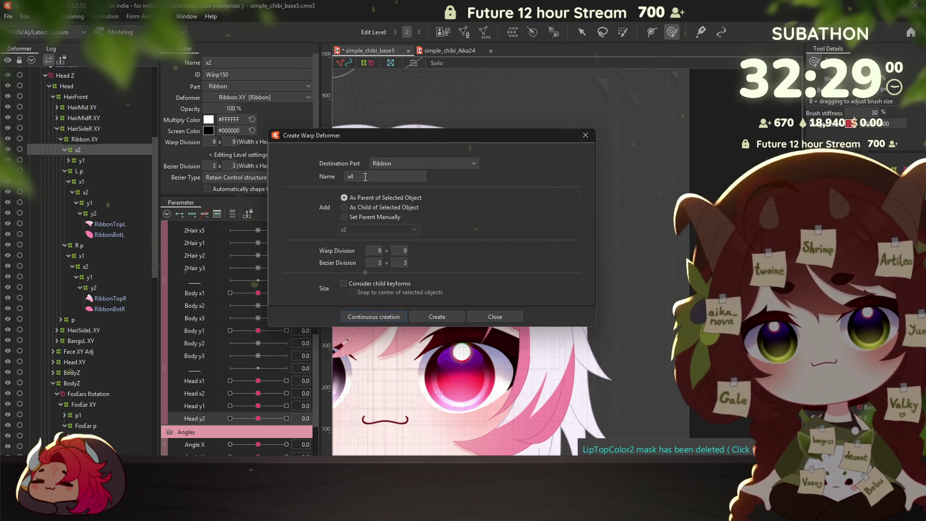
{"action": "left_click", "coordinate": [437, 317]}
Check the new x1 deformer's options and pick Head x1 as the parameter to key
{"action": "right_click", "coordinate": [106, 165]}
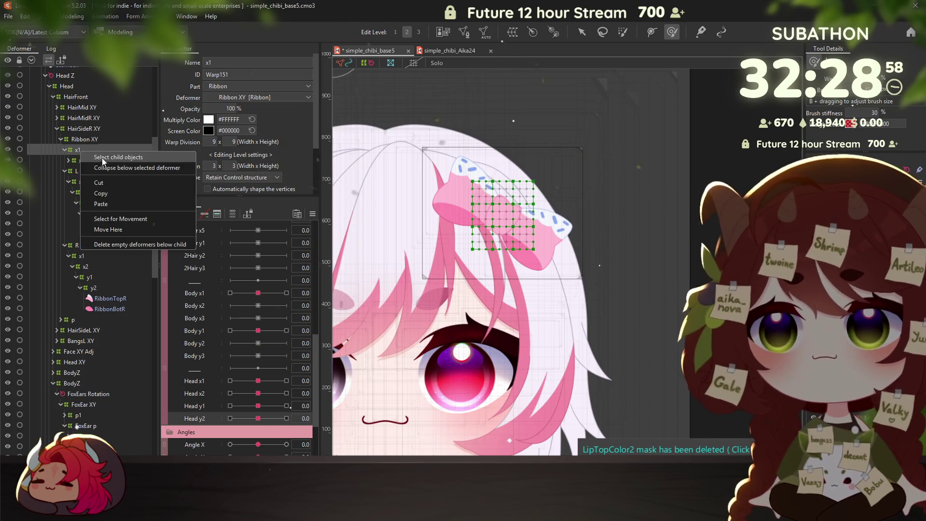
{"action": "left_click", "coordinate": [85, 152]}
{"action": "left_click", "coordinate": [208, 381]}
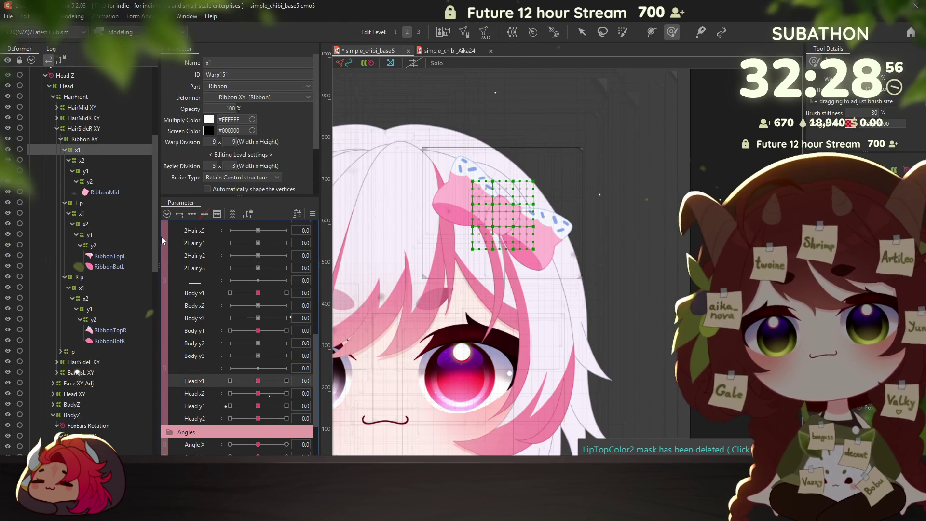
Add Head x1 keys to the x1 warp and bend the bow at -30 and 30
{"action": "left_click", "coordinate": [190, 216]}
{"action": "scroll", "coordinate": [501, 200], "scroll_direction": "up", "scroll_amount": 3}
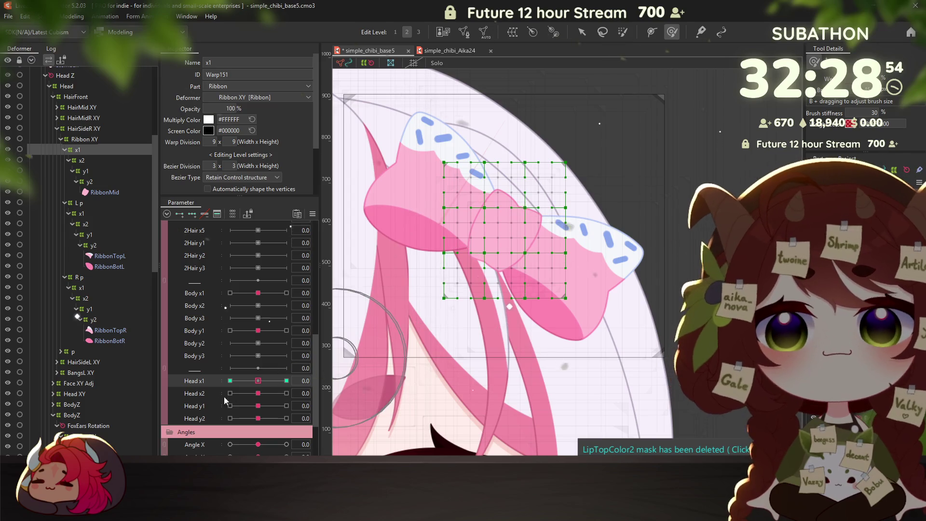
{"action": "left_click_drag", "start_coordinate": [259, 382], "coordinate": [234, 384]}
{"action": "left_click", "coordinate": [230, 382]}
{"action": "mouse_move", "coordinate": [441, 294]}
{"action": "left_mouse_down"}
{"action": "mouse_move", "coordinate": [487, 284]}
{"action": "mouse_move", "coordinate": [465, 269]}
{"action": "left_mouse_up"}
{"action": "key", "text": "ctrl+z"}
{"action": "left_click_drag", "start_coordinate": [483, 214], "coordinate": [456, 202]}
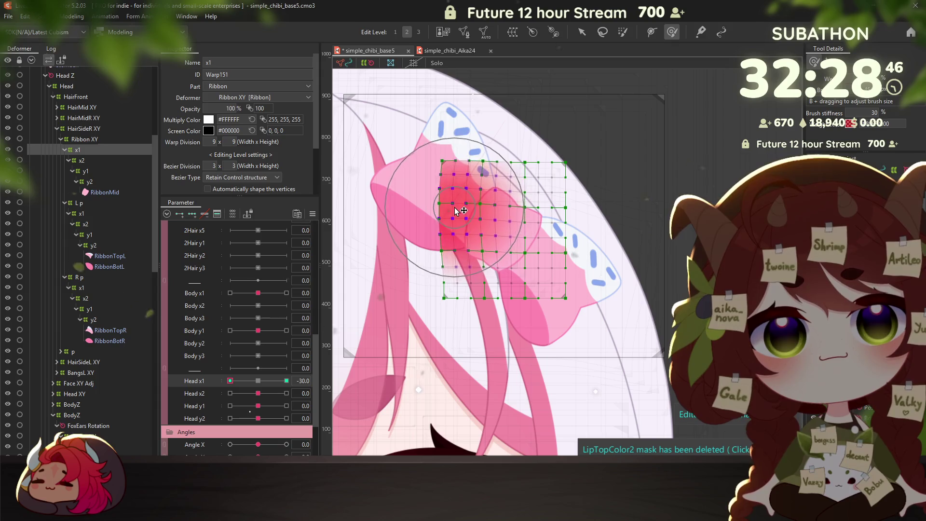
{"action": "mouse_move", "coordinate": [528, 265]}
{"action": "left_mouse_down"}
{"action": "mouse_move", "coordinate": [540, 263]}
{"action": "mouse_move", "coordinate": [515, 259]}
{"action": "left_mouse_up"}
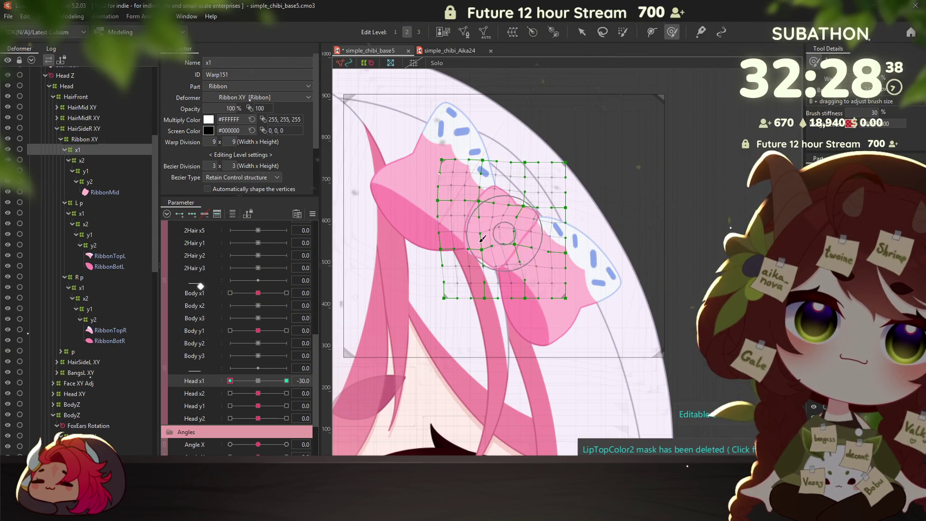
{"action": "left_click_drag", "start_coordinate": [244, 381], "coordinate": [286, 381]}
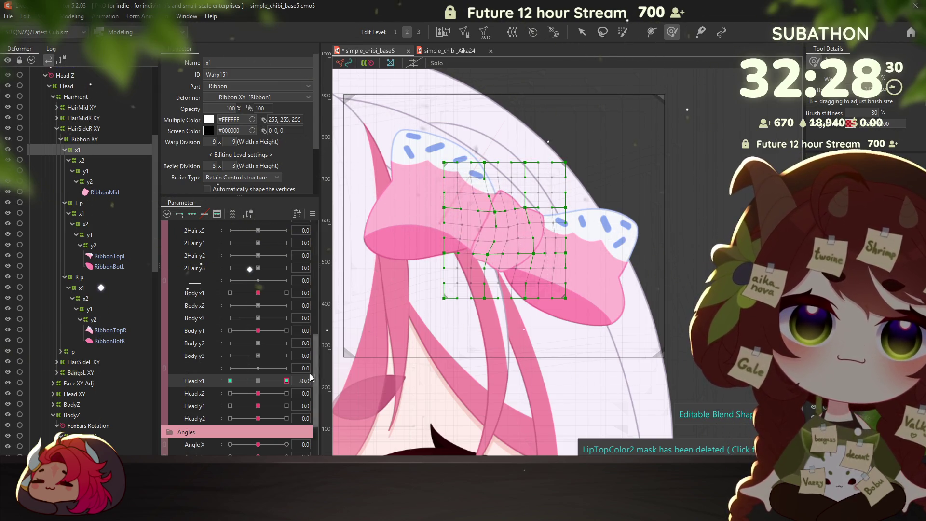
{"action": "left_click_drag", "start_coordinate": [287, 381], "coordinate": [255, 382]}
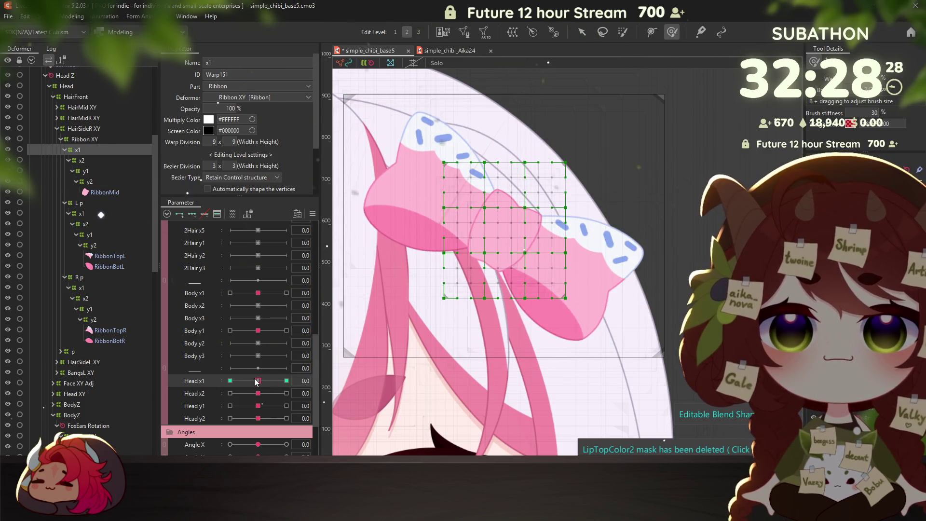
Bend the bow on the x2 warp at Head x2 -30, check it, and reset to 0
{"action": "left_click", "coordinate": [82, 160]}
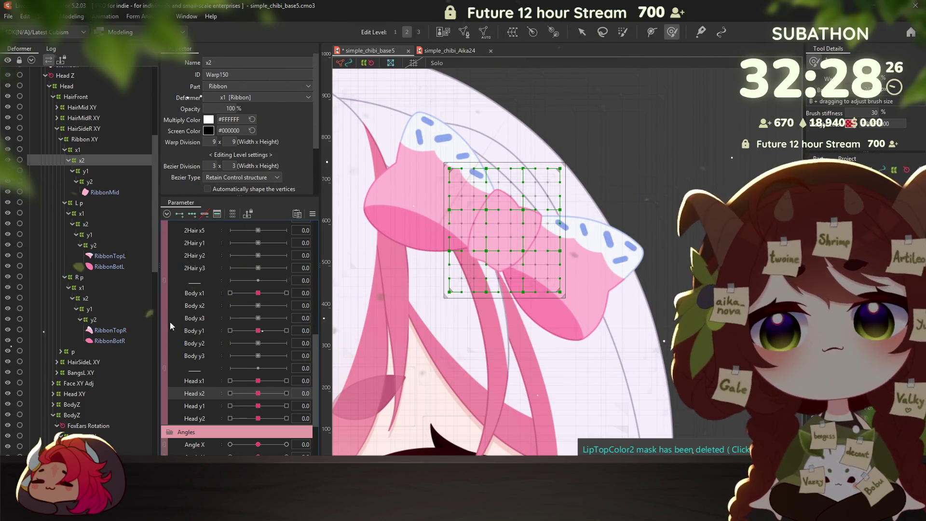
{"action": "left_click_drag", "start_coordinate": [258, 393], "coordinate": [231, 393]}
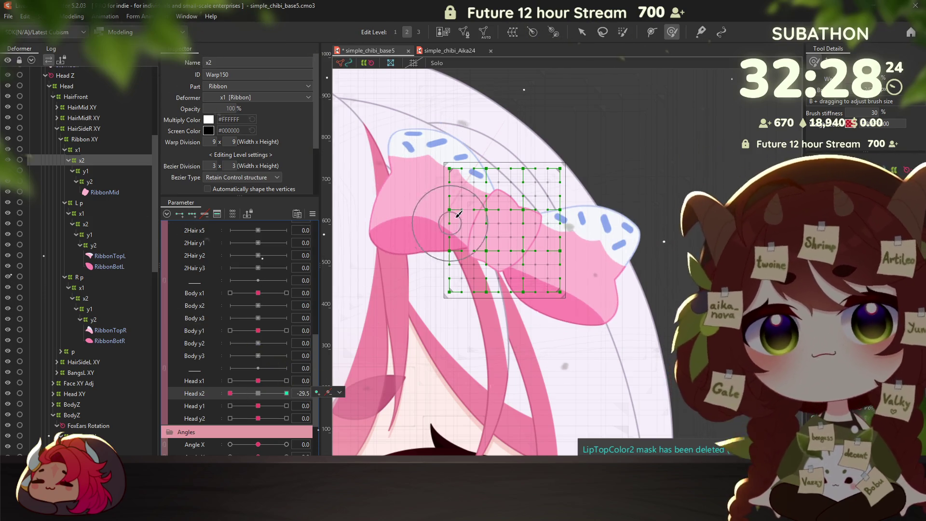
{"action": "mouse_move", "coordinate": [471, 207]}
{"action": "left_mouse_down"}
{"action": "mouse_move", "coordinate": [507, 220]}
{"action": "mouse_move", "coordinate": [515, 251]}
{"action": "left_mouse_up"}
{"action": "left_click", "coordinate": [286, 393]}
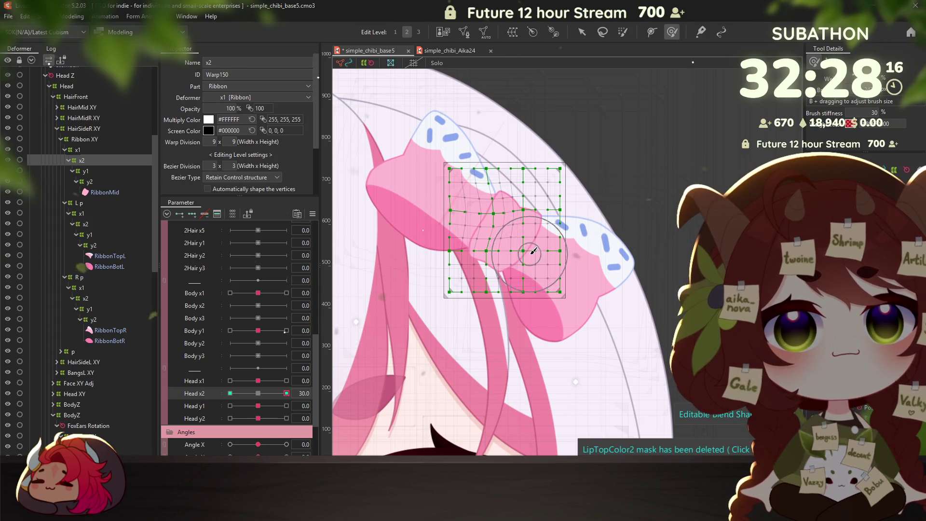
{"action": "left_click", "coordinate": [230, 393]}
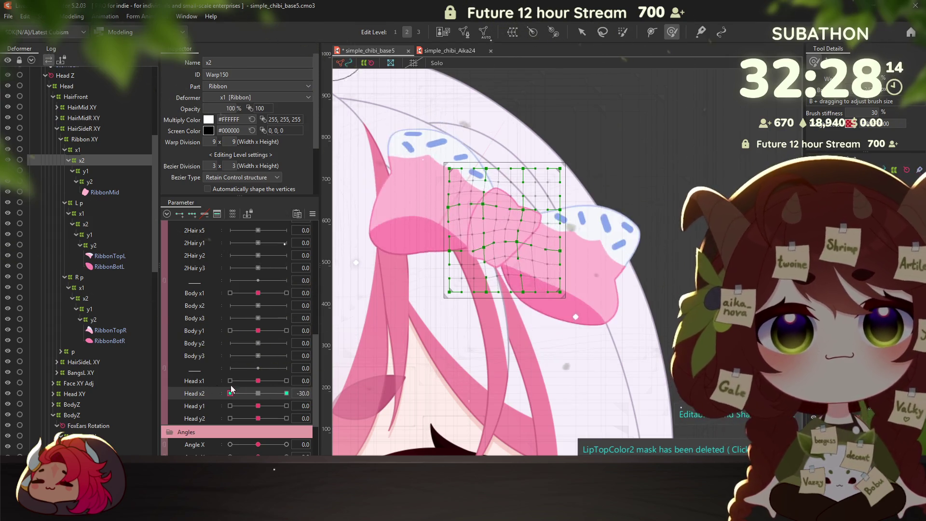
{"action": "left_click", "coordinate": [258, 393]}
{"action": "left_click", "coordinate": [85, 170]}
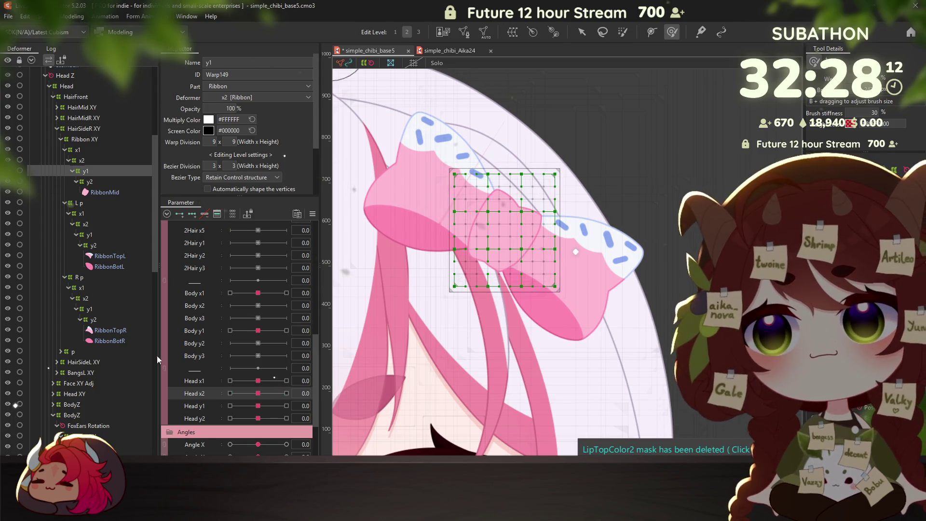
Sculpt the ribbon's y1 warp with the Deform Brush at Head y1 30, then reset to centre
{"action": "left_click", "coordinate": [230, 406]}
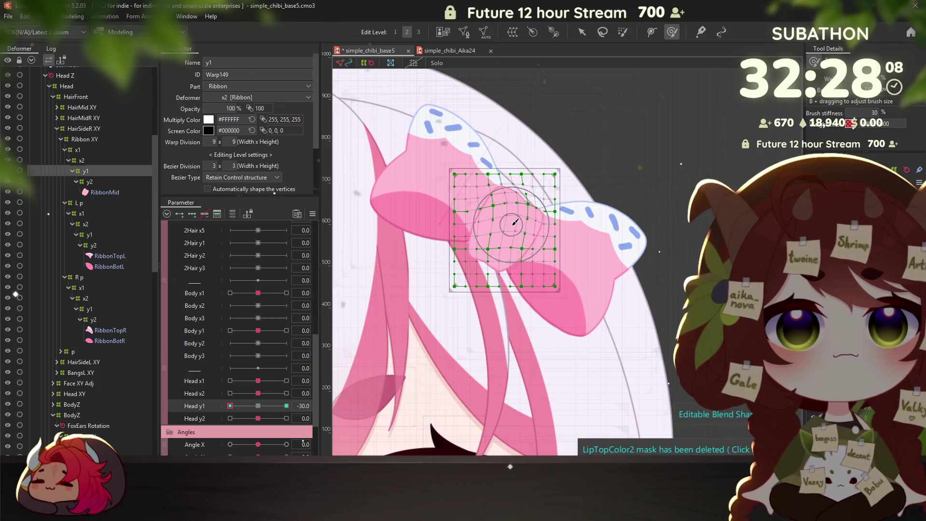
{"action": "left_click_drag", "start_coordinate": [502, 245], "coordinate": [499, 228]}
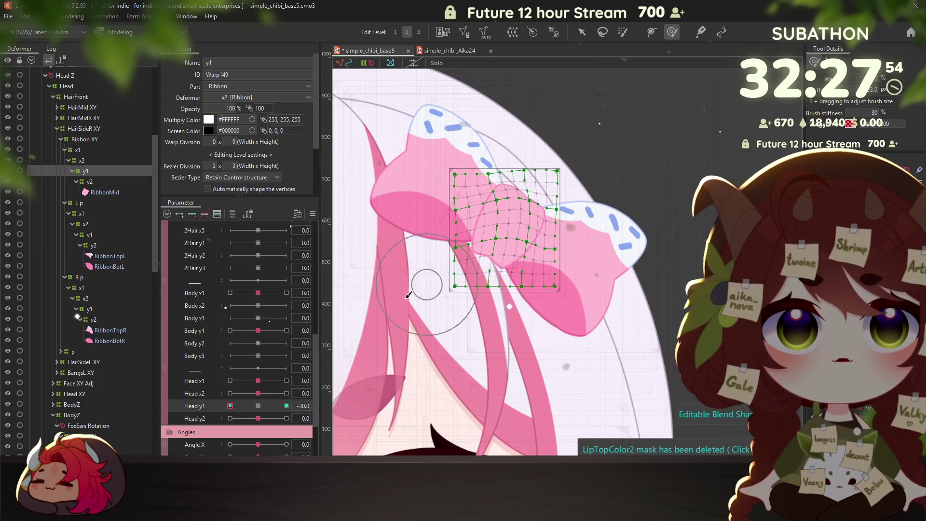
{"action": "left_click", "coordinate": [286, 406]}
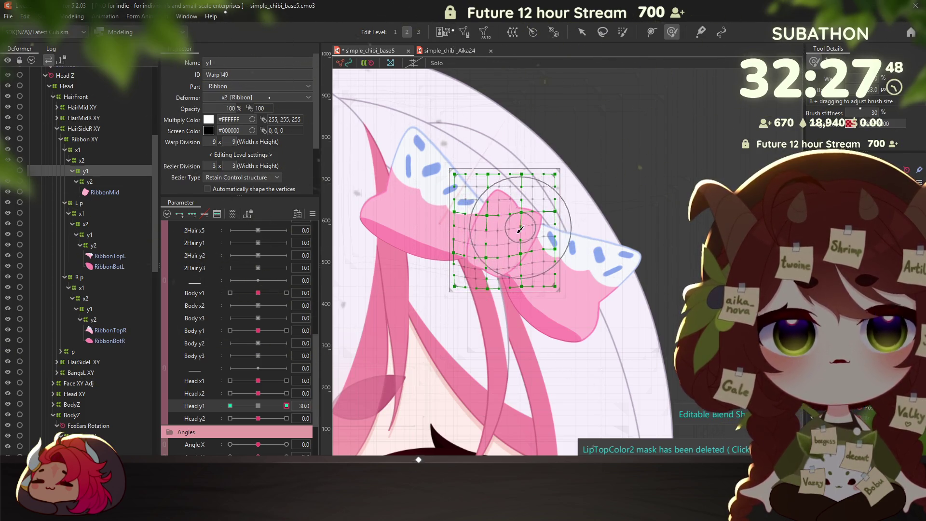
{"action": "key", "text": "b"}
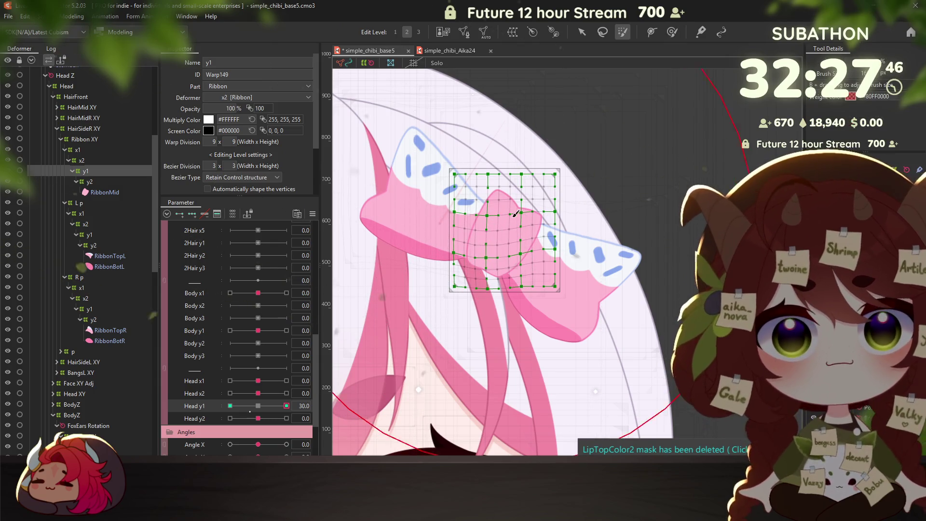
{"action": "key", "text": "b"}
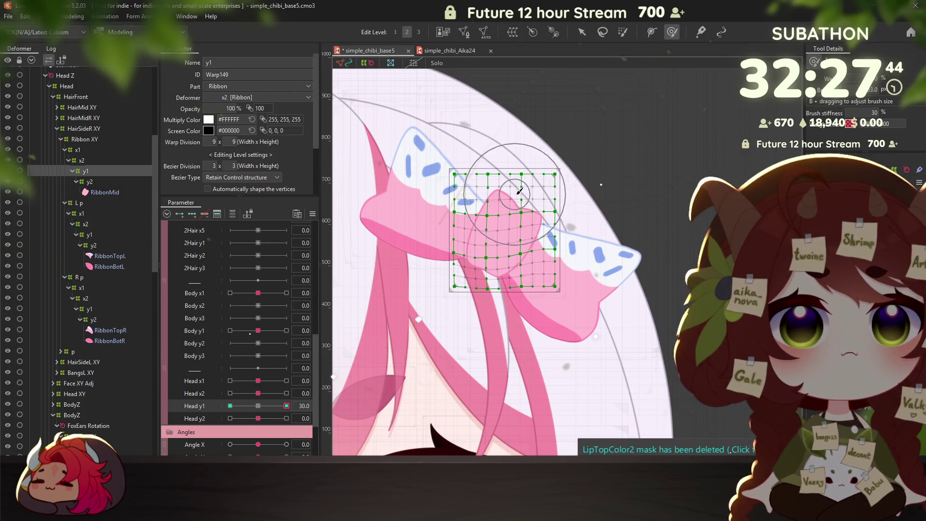
{"action": "key", "text": "b"}
{"action": "mouse_move", "coordinate": [499, 207]}
{"action": "left_mouse_down"}
{"action": "mouse_move", "coordinate": [537, 188]}
{"action": "mouse_move", "coordinate": [502, 217]}
{"action": "mouse_move", "coordinate": [540, 228]}
{"action": "left_mouse_up"}
{"action": "mouse_move", "coordinate": [286, 406]}
{"action": "left_mouse_down"}
{"action": "mouse_move", "coordinate": [223, 407]}
{"action": "mouse_move", "coordinate": [258, 409]}
{"action": "left_mouse_up"}
Bend the ribbon's y2 warp at Head y2 -30 and 30, reset it, and open Physics Settings
{"action": "left_click", "coordinate": [89, 181]}
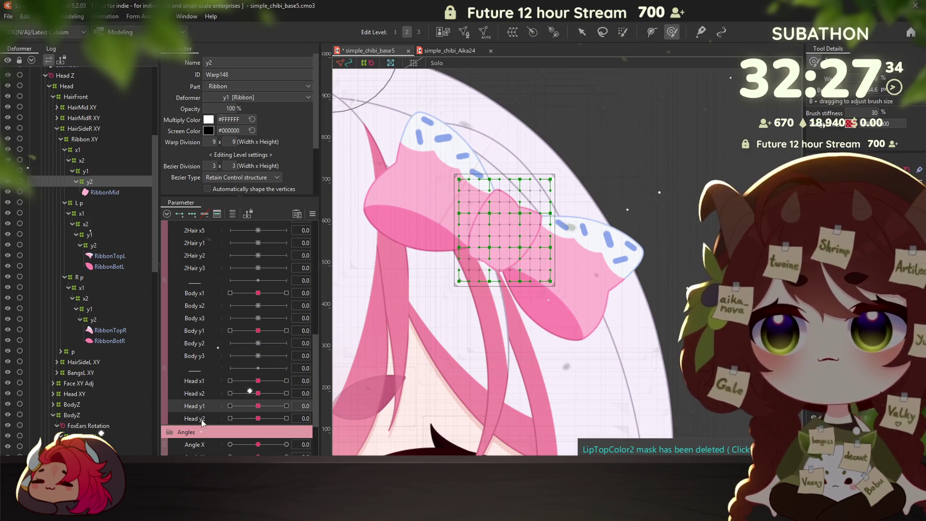
{"action": "left_click", "coordinate": [199, 420]}
{"action": "left_click", "coordinate": [230, 418]}
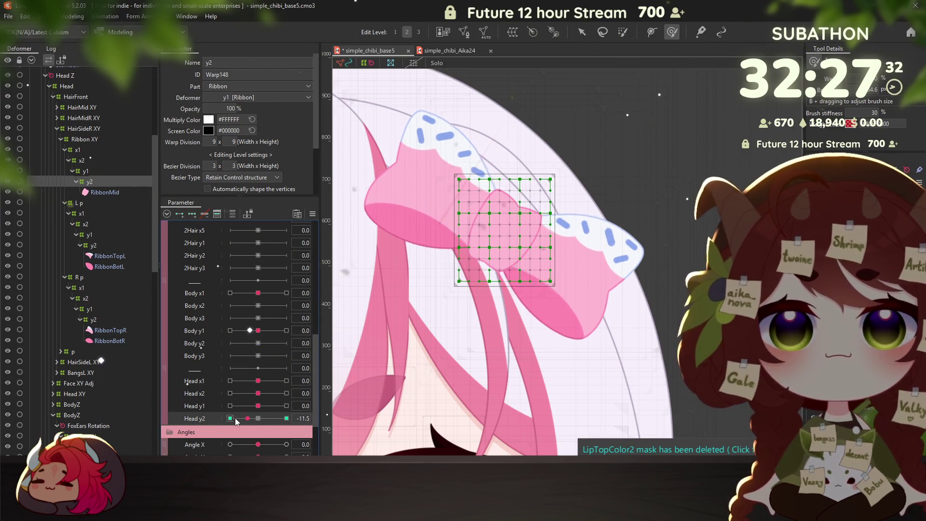
{"action": "left_click_drag", "start_coordinate": [476, 259], "coordinate": [485, 270]}
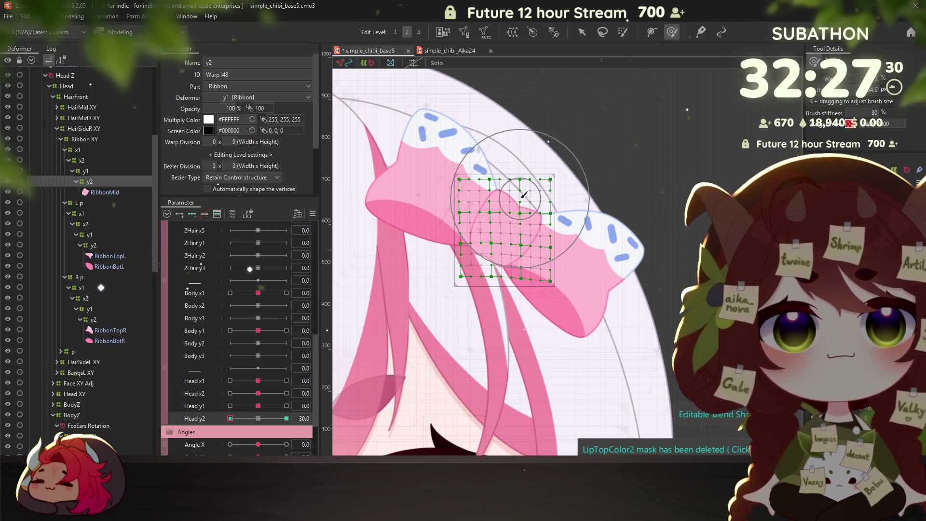
{"action": "left_click", "coordinate": [286, 418]}
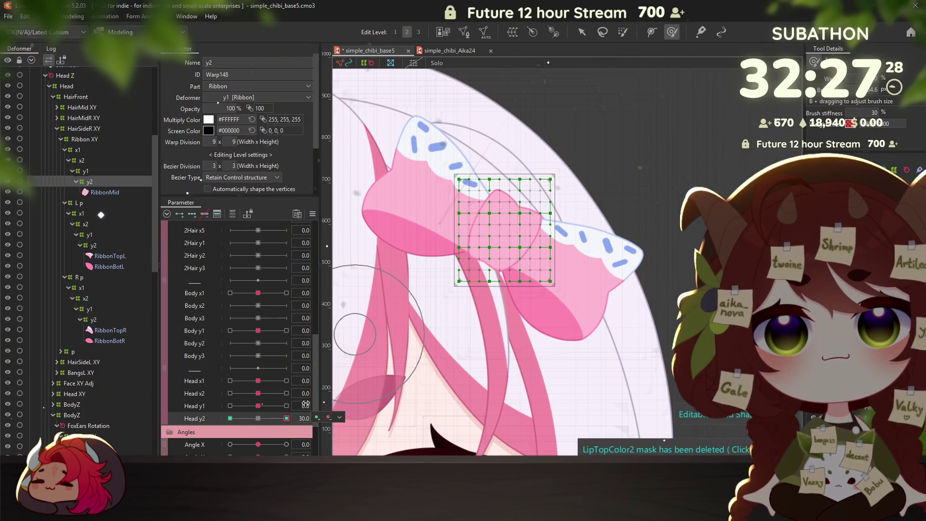
{"action": "left_click_drag", "start_coordinate": [477, 260], "coordinate": [510, 226]}
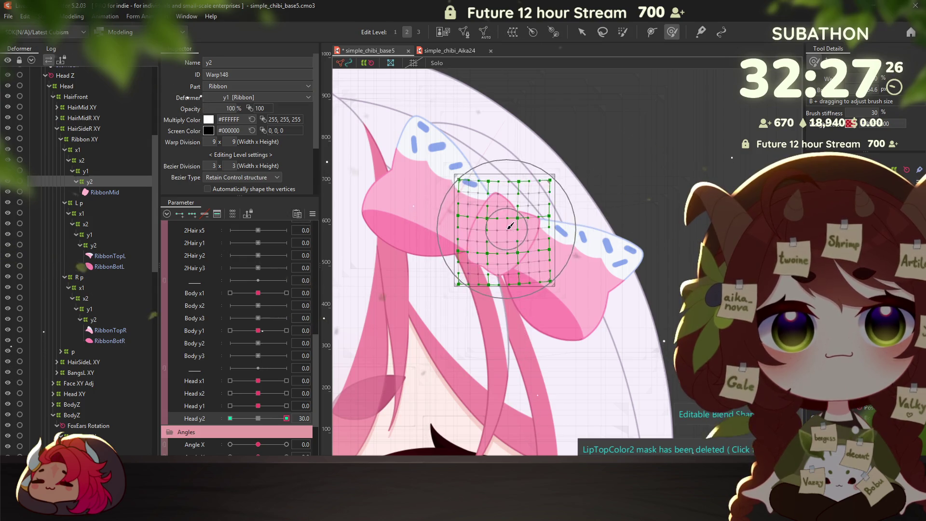
{"action": "left_click", "coordinate": [258, 418]}
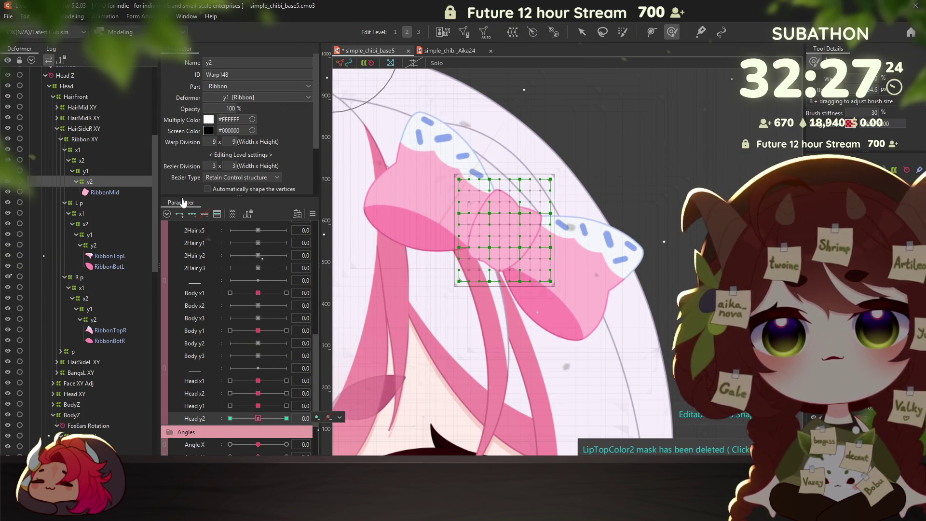
{"action": "left_click", "coordinate": [72, 16]}
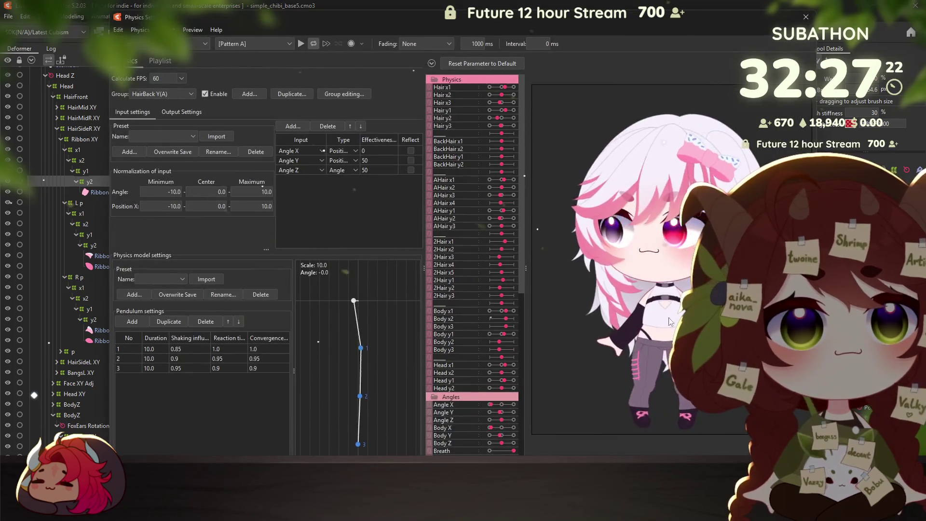
Swing, turn and tilt the chibi in the physics preview to check sway, then close it
{"action": "scroll", "coordinate": [736, 169], "scroll_direction": "up", "scroll_amount": 5}
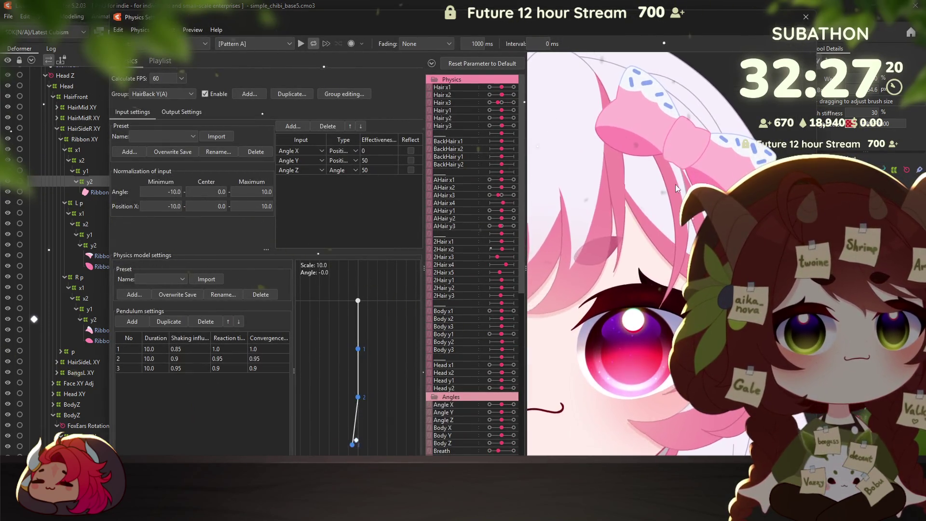
{"action": "left_click_drag", "start_coordinate": [560, 22], "coordinate": [422, 21]}
{"action": "scroll", "coordinate": [532, 343], "scroll_direction": "up", "scroll_amount": 3}
{"action": "left_click_drag", "start_coordinate": [533, 344], "coordinate": [603, 299]}
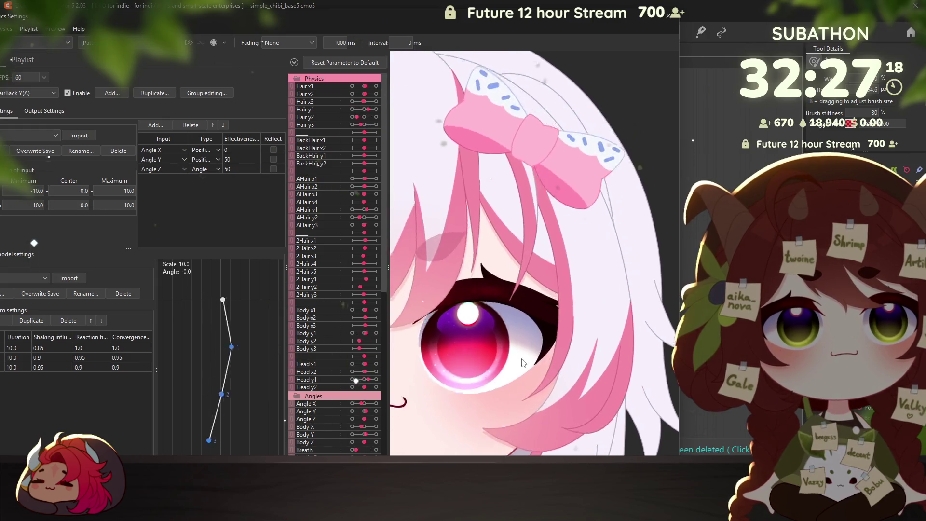
{"action": "scroll", "coordinate": [603, 299], "scroll_direction": "down", "scroll_amount": 5}
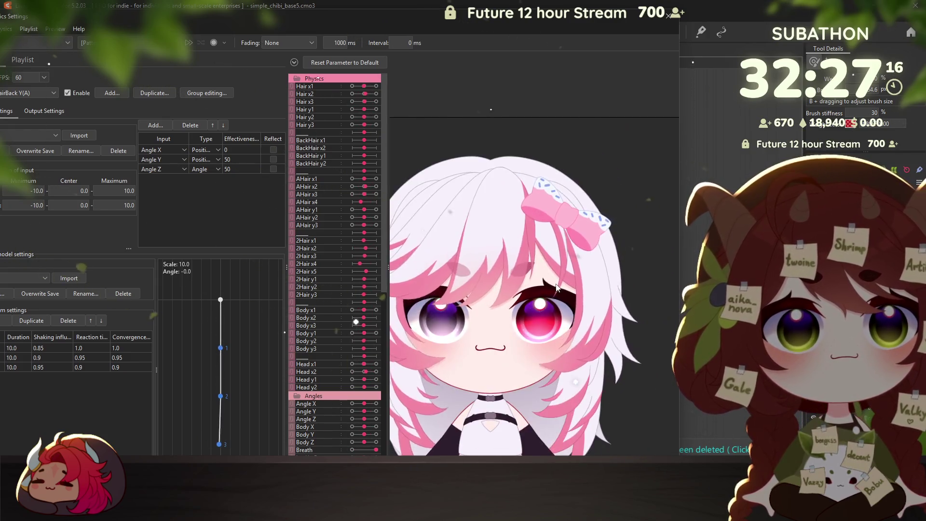
{"action": "left_click_drag", "start_coordinate": [448, 284], "coordinate": [423, 212]}
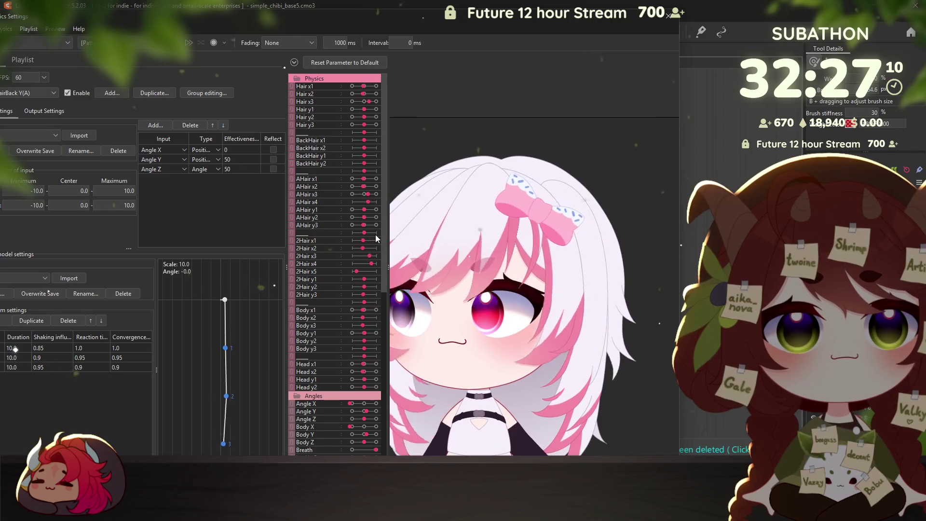
{"action": "scroll", "coordinate": [499, 295], "scroll_direction": "down", "scroll_amount": 3}
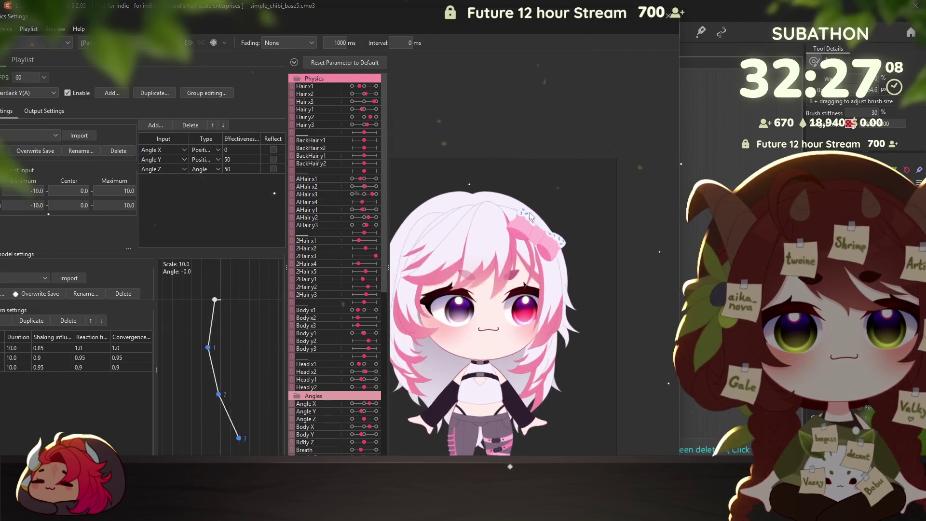
{"action": "scroll", "coordinate": [534, 235], "scroll_direction": "up", "scroll_amount": 1}
{"action": "left_click_drag", "start_coordinate": [519, 242], "coordinate": [624, 331]}
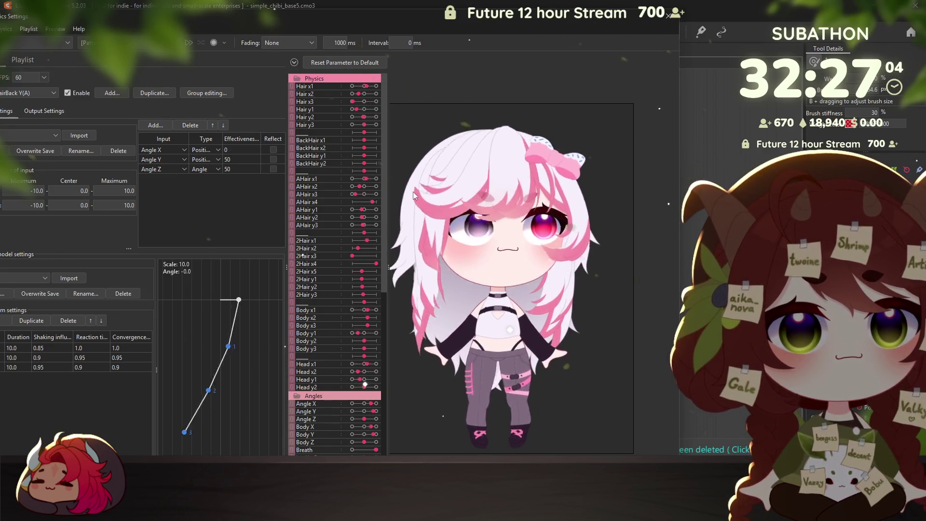
{"action": "left_click_drag", "start_coordinate": [625, 332], "coordinate": [681, 274]}
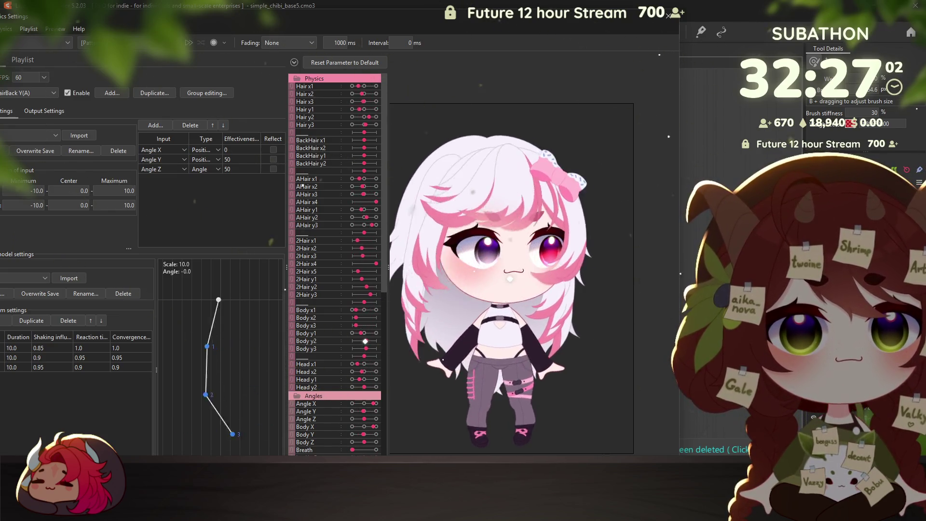
{"action": "left_click", "coordinate": [668, 17]}
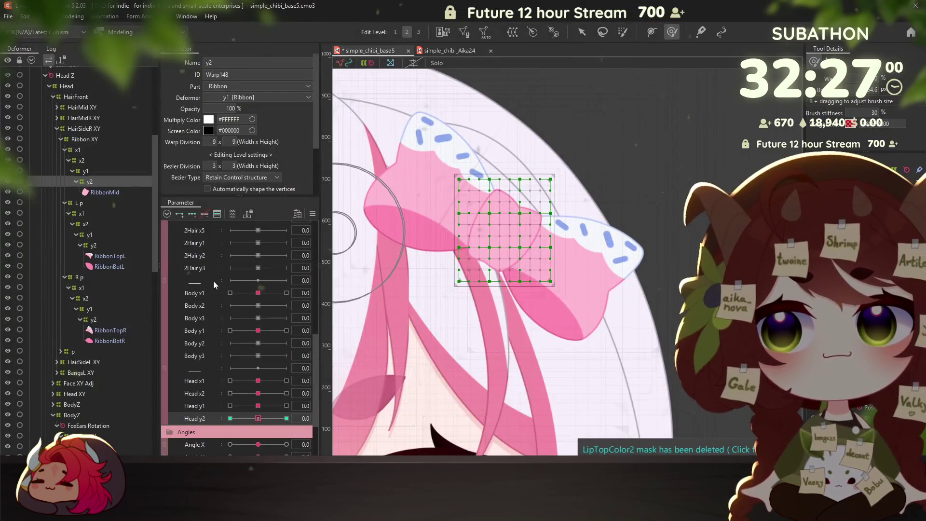
Move through the hair meshes on the canvas to the HairBackSide1R back hair mesh
{"action": "scroll", "coordinate": [465, 320], "scroll_direction": "down", "scroll_amount": 3}
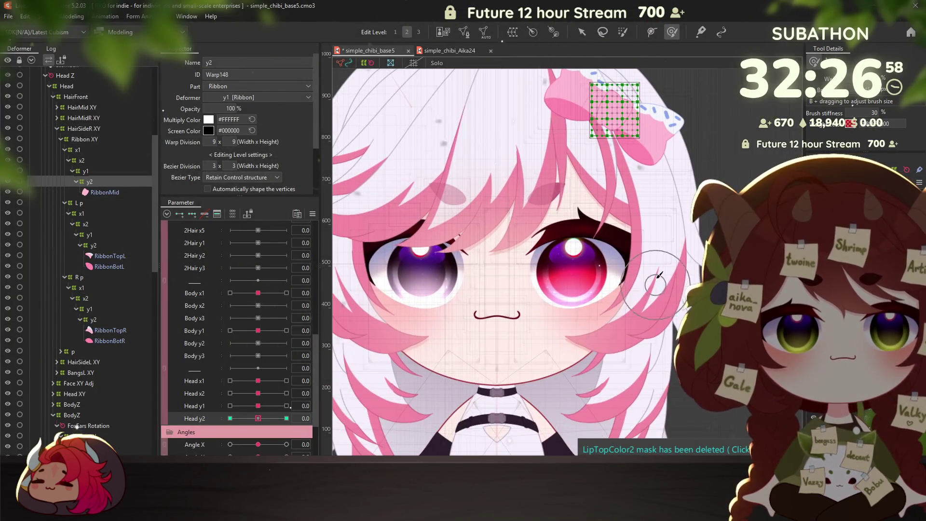
{"action": "left_click", "coordinate": [796, 151]}
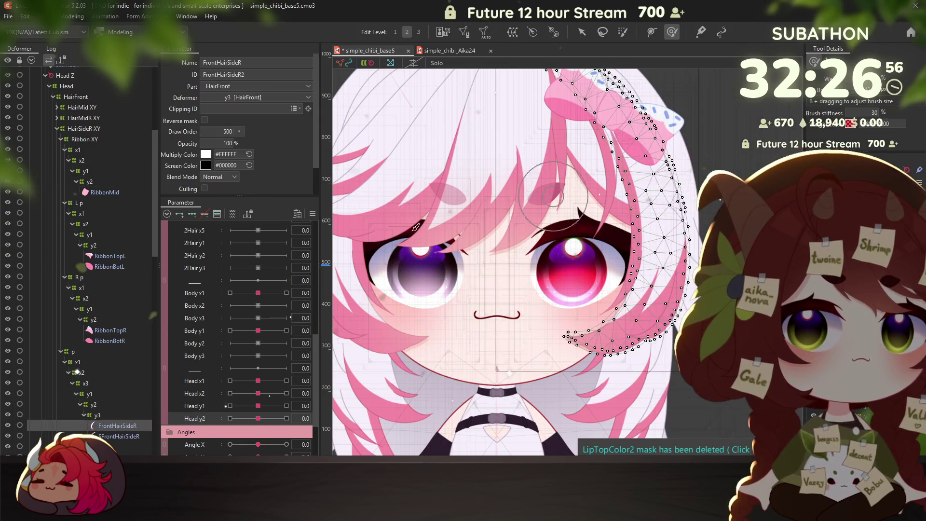
{"action": "left_click", "coordinate": [108, 416]}
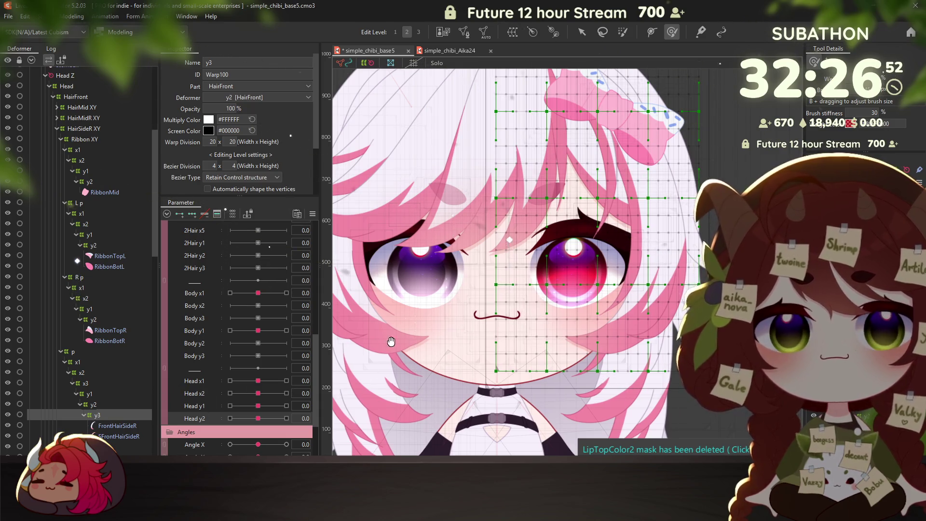
{"action": "left_click_drag", "start_coordinate": [392, 342], "coordinate": [535, 251]}
{"action": "right_click", "coordinate": [563, 301]}
{"action": "left_click", "coordinate": [627, 306]}
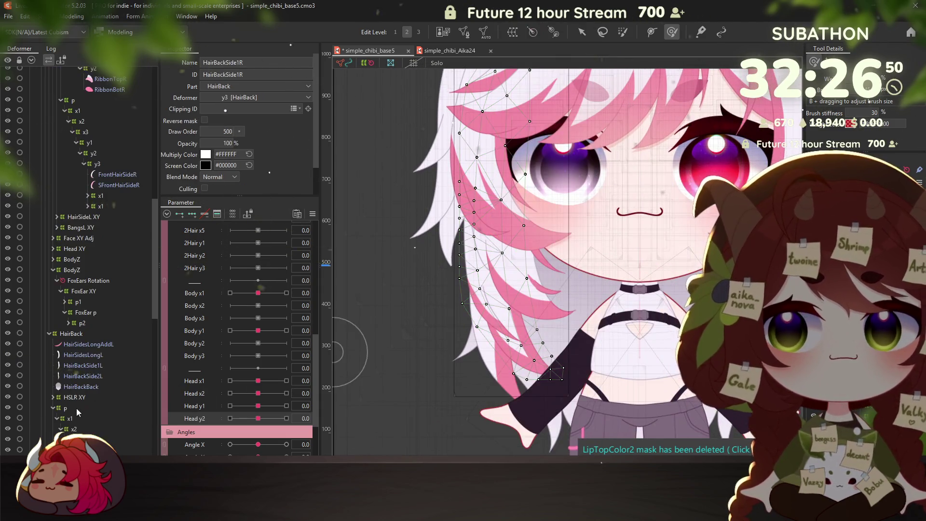
Select the back hair's x1 warp deformer and scroll the parameters to the AHair rows
{"action": "scroll", "coordinate": [77, 412], "scroll_direction": "down", "scroll_amount": 4}
{"action": "left_click", "coordinate": [89, 356]}
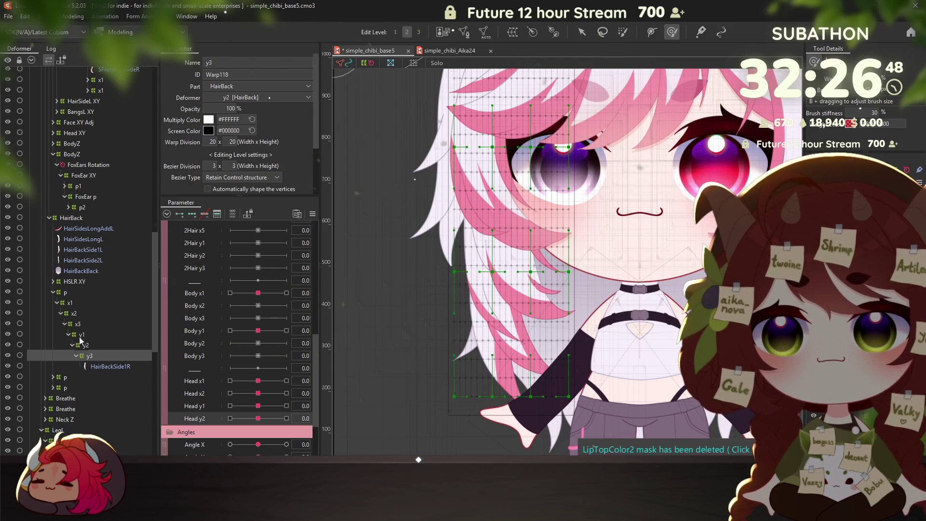
{"action": "left_click", "coordinate": [70, 303]}
{"action": "scroll", "coordinate": [200, 376], "scroll_direction": "down", "scroll_amount": 3}
{"action": "scroll", "coordinate": [200, 376], "scroll_direction": "down", "scroll_amount": 2}
{"action": "scroll", "coordinate": [201, 377], "scroll_direction": "down", "scroll_amount": 3}
{"action": "scroll", "coordinate": [201, 378], "scroll_direction": "down", "scroll_amount": 3}
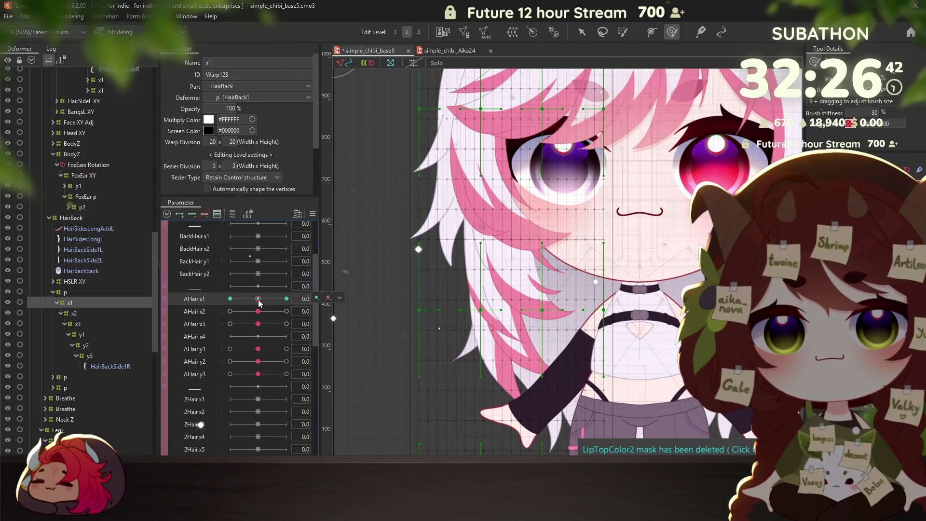
{"action": "left_click", "coordinate": [312, 213]}
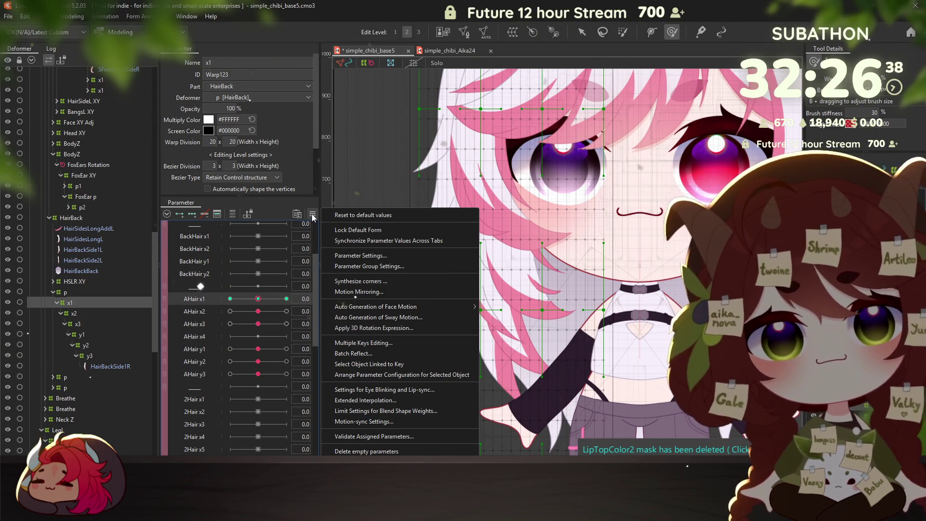
Switch AHair x1 to Ellipse extended interpolation and test the hair at its left extreme
{"action": "left_click", "coordinate": [366, 402]}
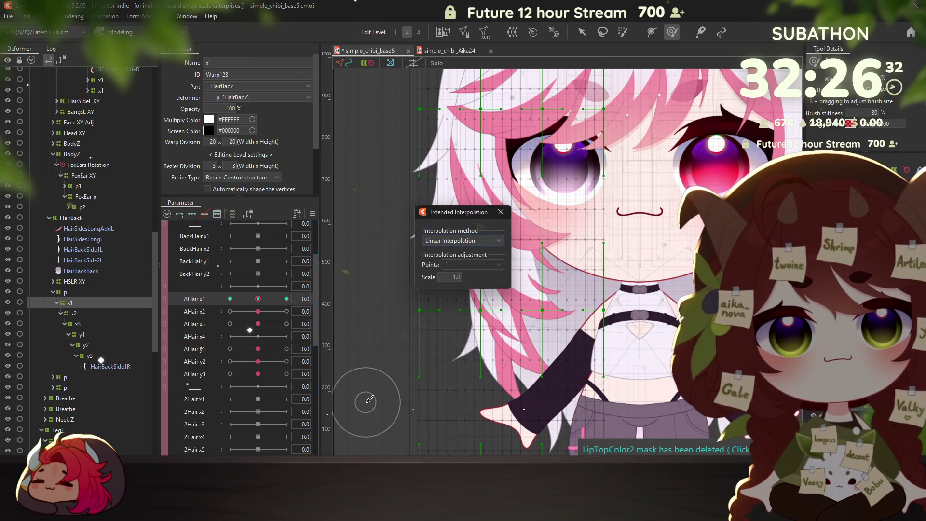
{"action": "left_click", "coordinate": [442, 261]}
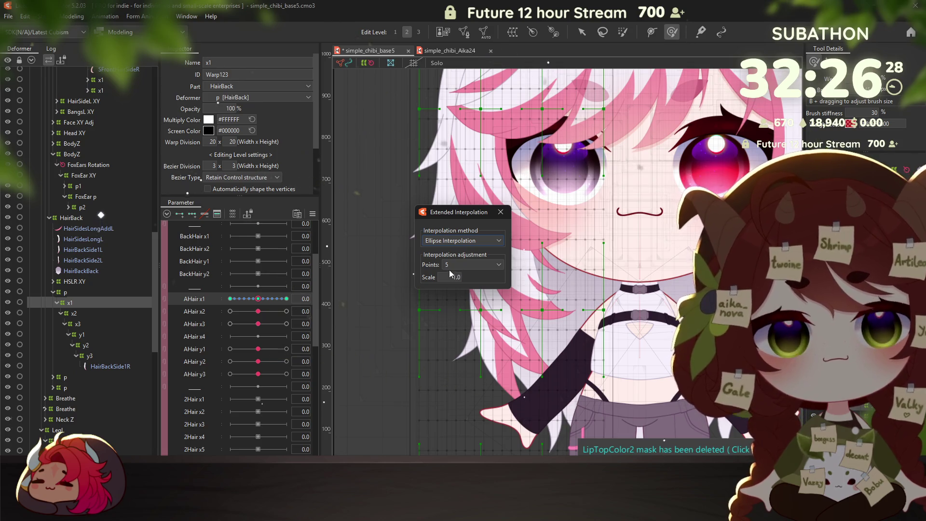
{"action": "left_click", "coordinate": [501, 212]}
{"action": "mouse_move", "coordinate": [258, 299]}
{"action": "left_mouse_down"}
{"action": "mouse_move", "coordinate": [231, 300]}
{"action": "mouse_move", "coordinate": [278, 299]}
{"action": "mouse_move", "coordinate": [224, 303]}
{"action": "mouse_move", "coordinate": [274, 304]}
{"action": "mouse_move", "coordinate": [258, 304]}
{"action": "left_mouse_up"}
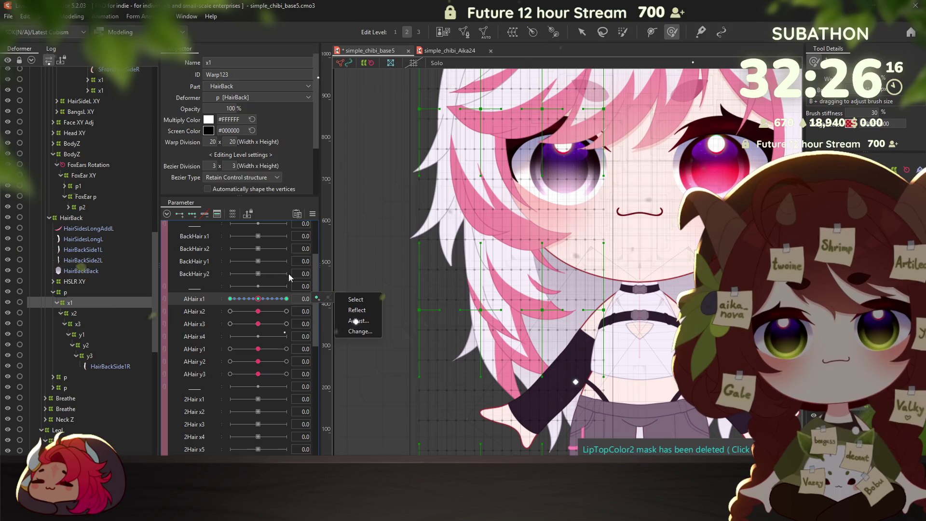
Set AHair x1's ellipse interpolation to 2 points, preview the motion, and reset it to 0.0
{"action": "left_click", "coordinate": [313, 214]}
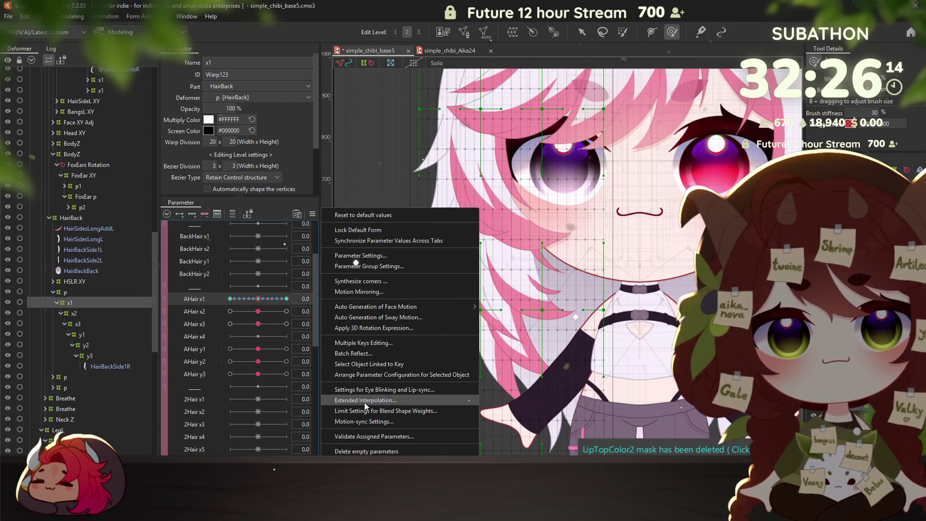
{"action": "left_click", "coordinate": [365, 401]}
{"action": "left_click", "coordinate": [445, 265]}
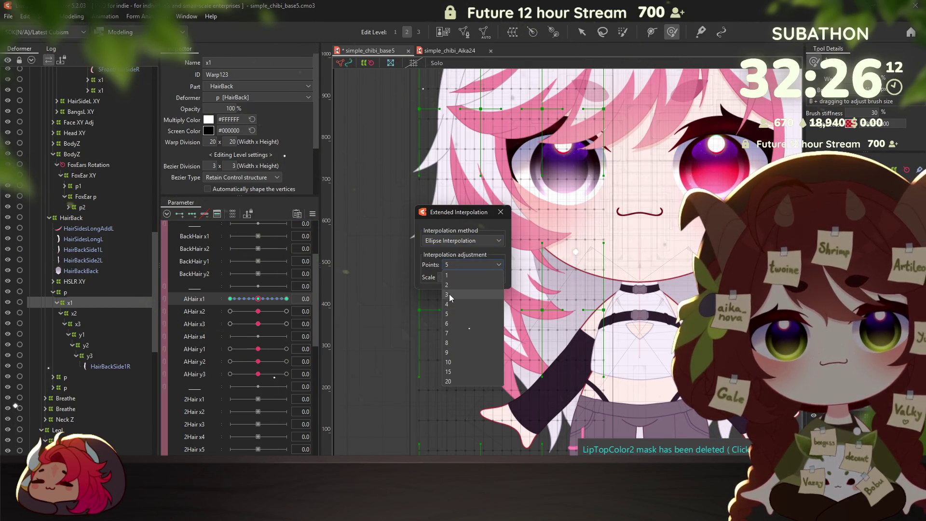
{"action": "left_click", "coordinate": [449, 285]}
{"action": "left_click", "coordinate": [246, 299]}
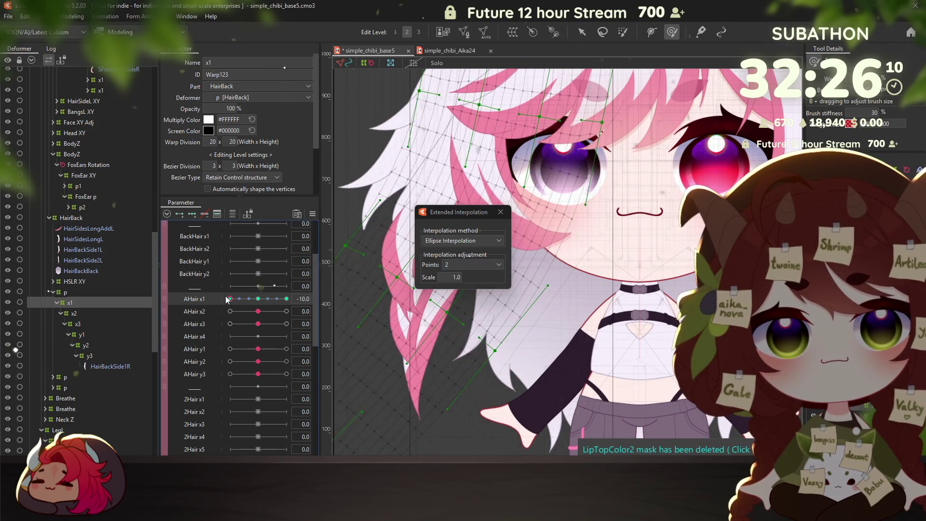
{"action": "left_click_drag", "start_coordinate": [246, 299], "coordinate": [289, 299]}
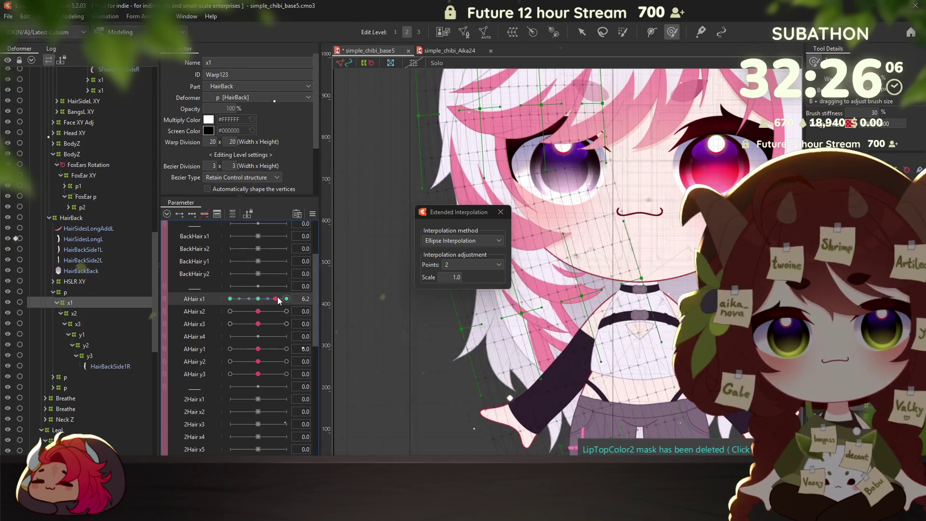
{"action": "left_click", "coordinate": [462, 241]}
{"action": "left_click", "coordinate": [460, 245]}
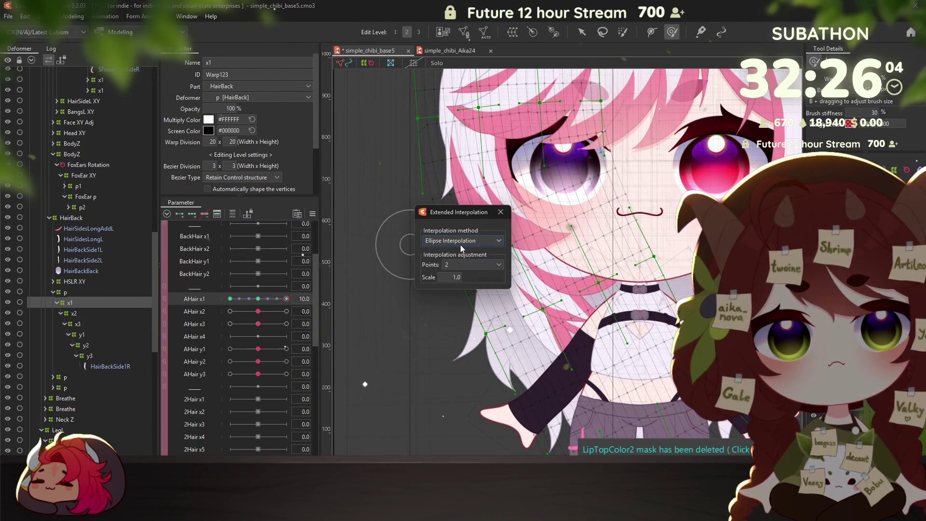
{"action": "left_click", "coordinate": [501, 212]}
{"action": "left_click", "coordinate": [267, 299]}
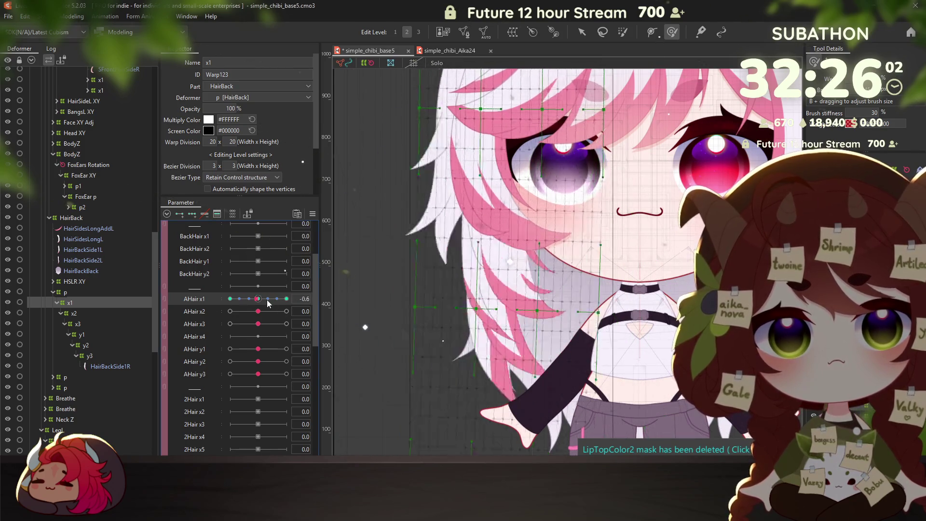
{"action": "left_click", "coordinate": [75, 313]}
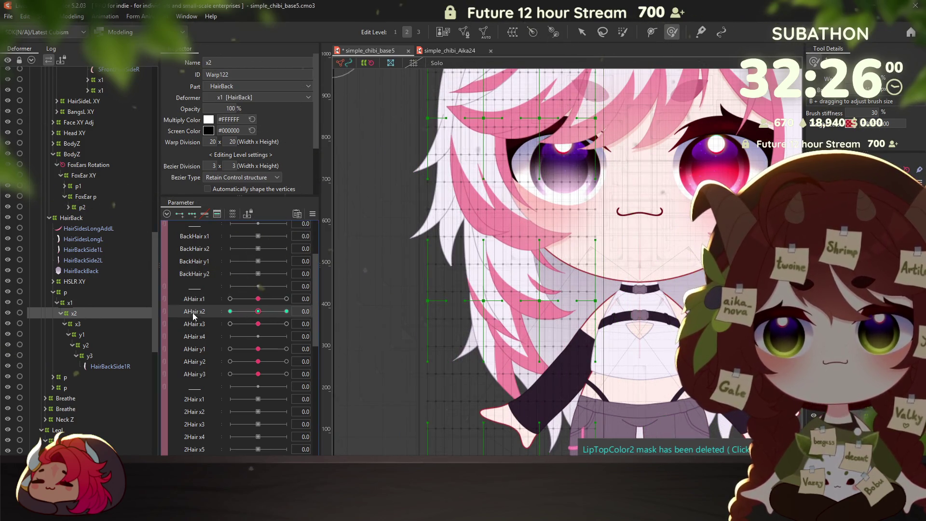
Give AHair x2 Ellipse extended interpolation with 3 points and test the hair bend
{"action": "left_click", "coordinate": [313, 213]}
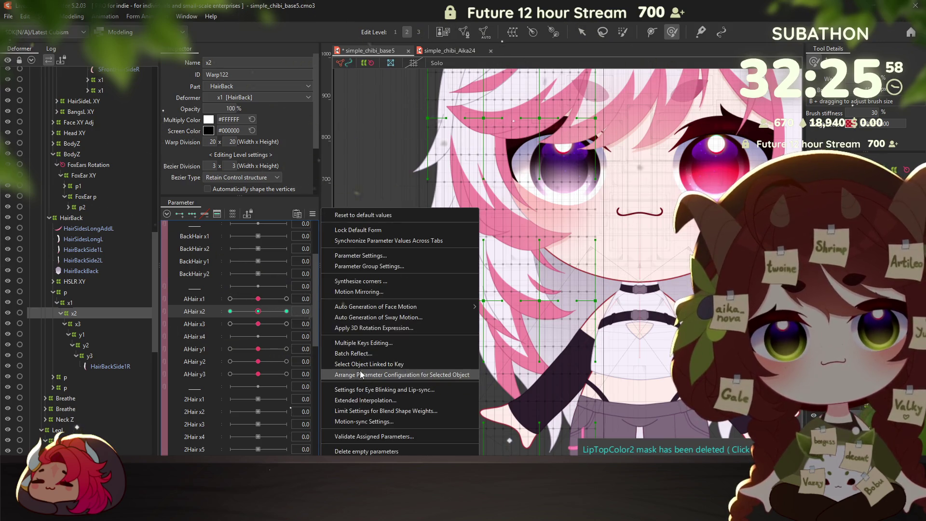
{"action": "left_click", "coordinate": [364, 401]}
{"action": "left_click", "coordinate": [447, 260]}
{"action": "left_click", "coordinate": [453, 264]}
{"action": "left_click", "coordinate": [450, 288]}
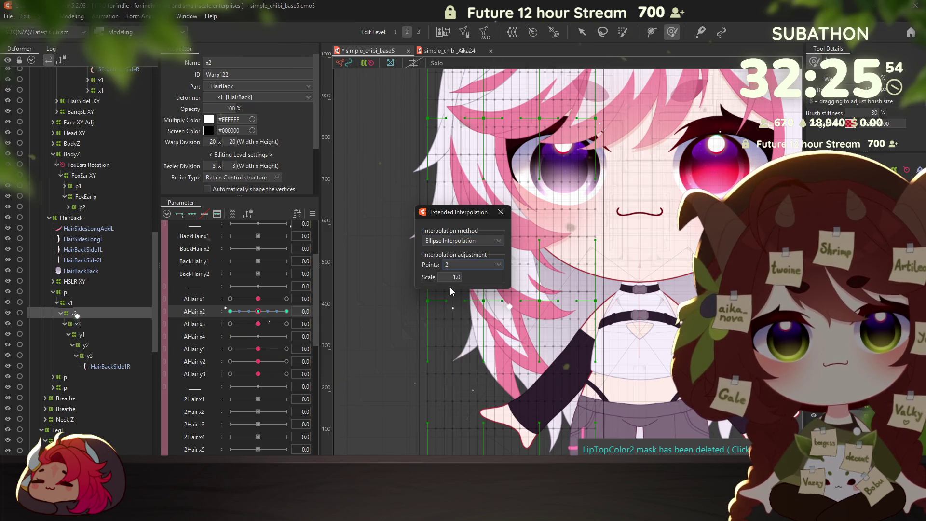
{"action": "left_click", "coordinate": [456, 265]}
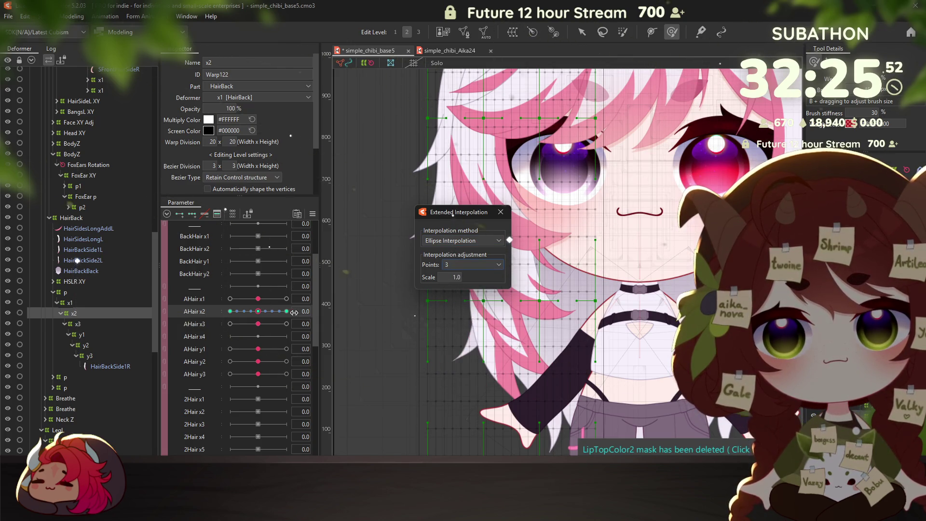
{"action": "mouse_move", "coordinate": [258, 311]}
{"action": "left_mouse_down"}
{"action": "mouse_move", "coordinate": [219, 305]}
{"action": "mouse_move", "coordinate": [253, 311]}
{"action": "left_mouse_up"}
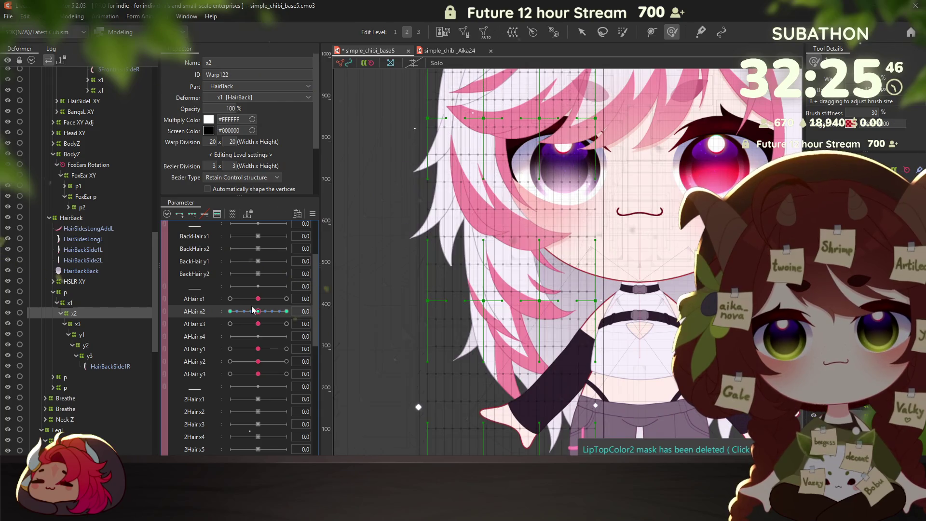
Check the hair in the Physics Settings preview, then close it
{"action": "left_click", "coordinate": [103, 14]}
{"action": "left_click", "coordinate": [111, 215]}
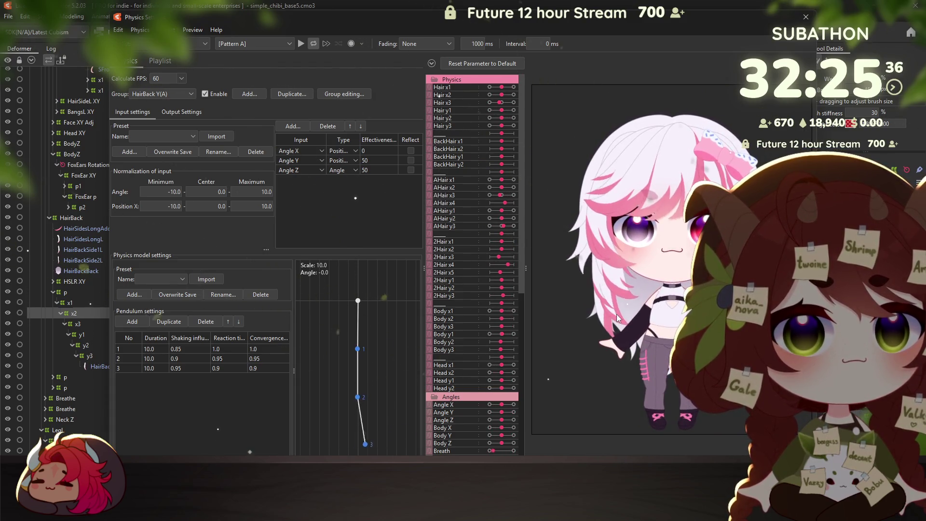
{"action": "key", "text": "Escape"}
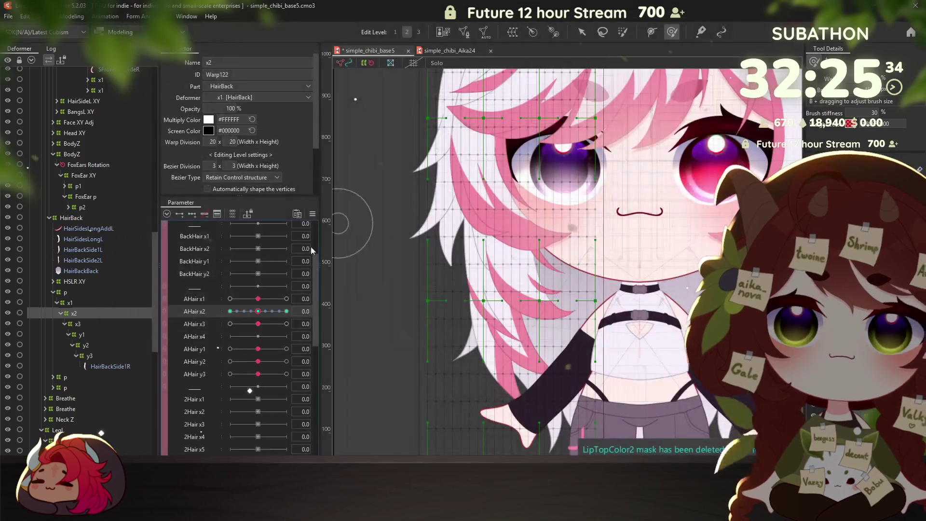
{"action": "left_click", "coordinate": [77, 324]}
Apply Ellipse extended interpolation with 3 points to AHair x3
{"action": "left_click", "coordinate": [192, 326]}
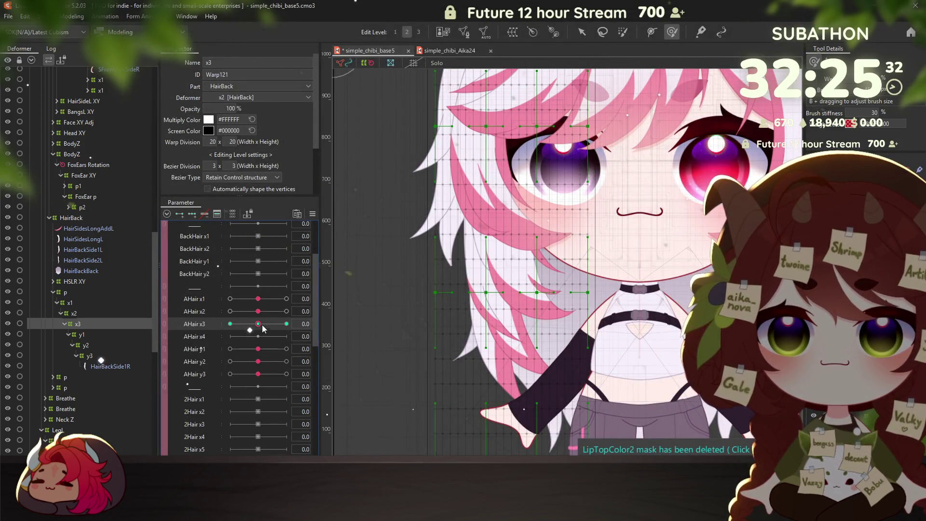
{"action": "left_click", "coordinate": [311, 214]}
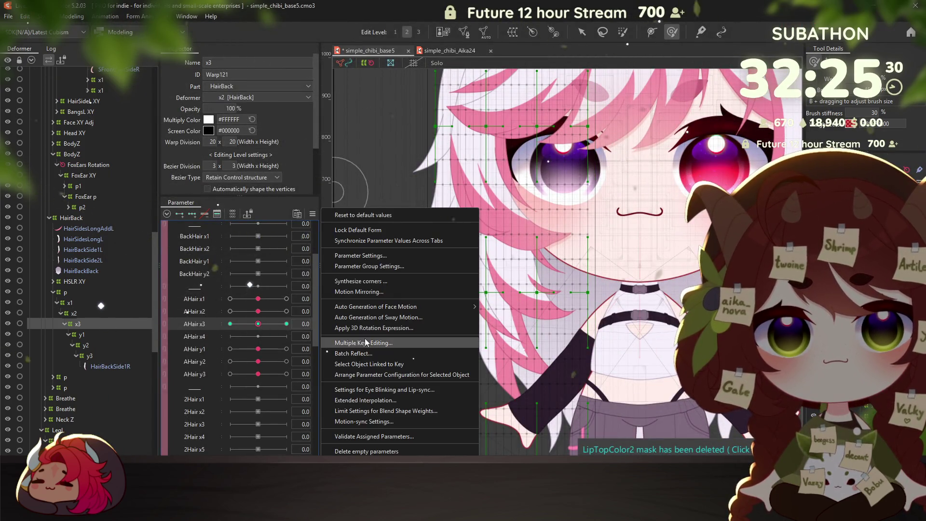
{"action": "left_click", "coordinate": [359, 411]}
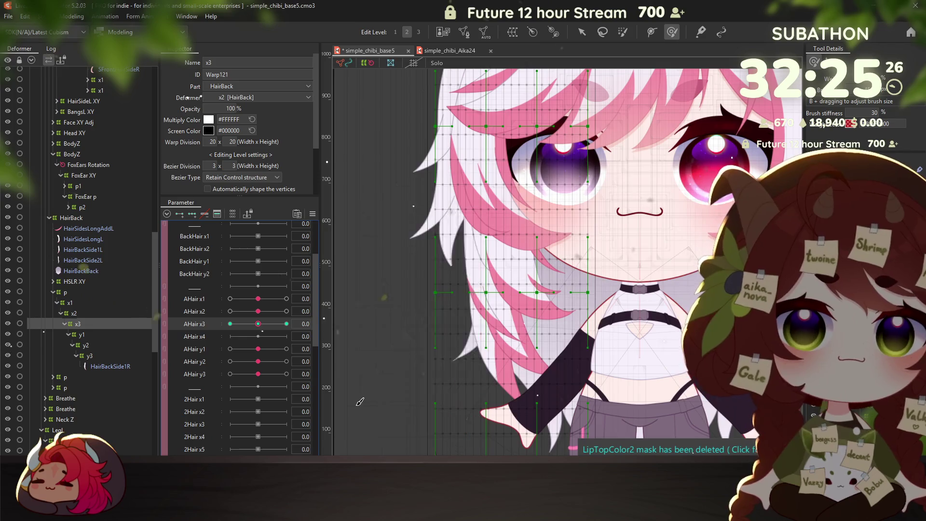
{"action": "left_click", "coordinate": [592, 130]}
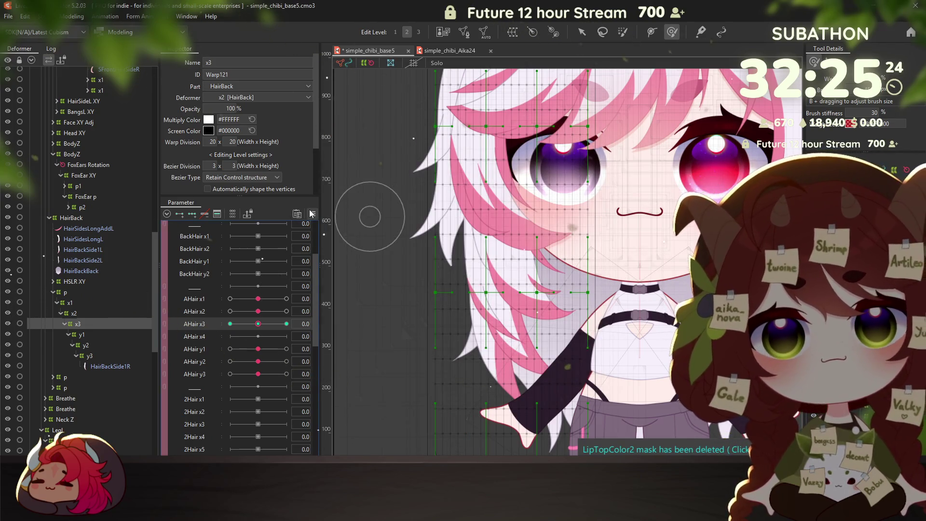
{"action": "left_click", "coordinate": [311, 214]}
{"action": "left_click", "coordinate": [415, 379]}
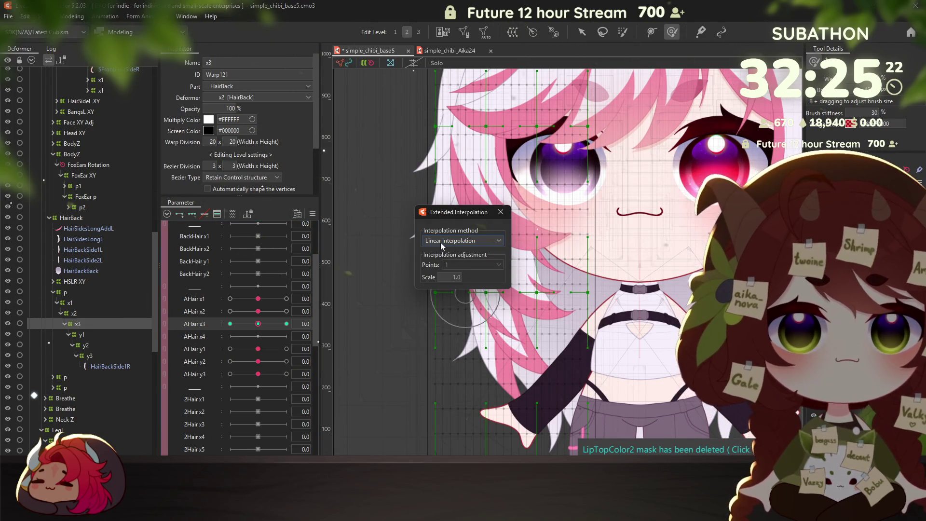
{"action": "left_click", "coordinate": [453, 263]}
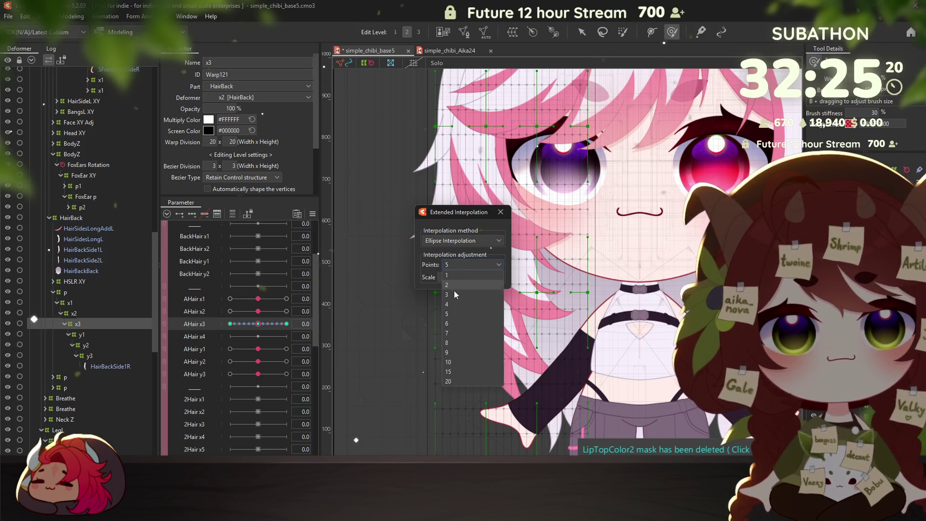
{"action": "left_click", "coordinate": [454, 291]}
{"action": "left_click", "coordinate": [500, 213]}
Bend AHair x3 to test it, return it to 0.0, and open Physics Settings
{"action": "left_click_drag", "start_coordinate": [258, 324], "coordinate": [247, 324]}
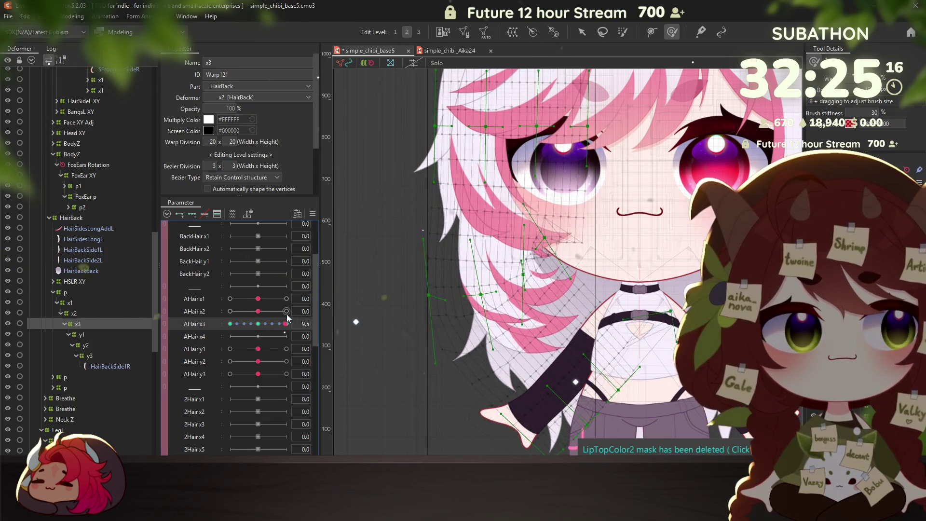
{"action": "left_click_drag", "start_coordinate": [248, 324], "coordinate": [262, 325]}
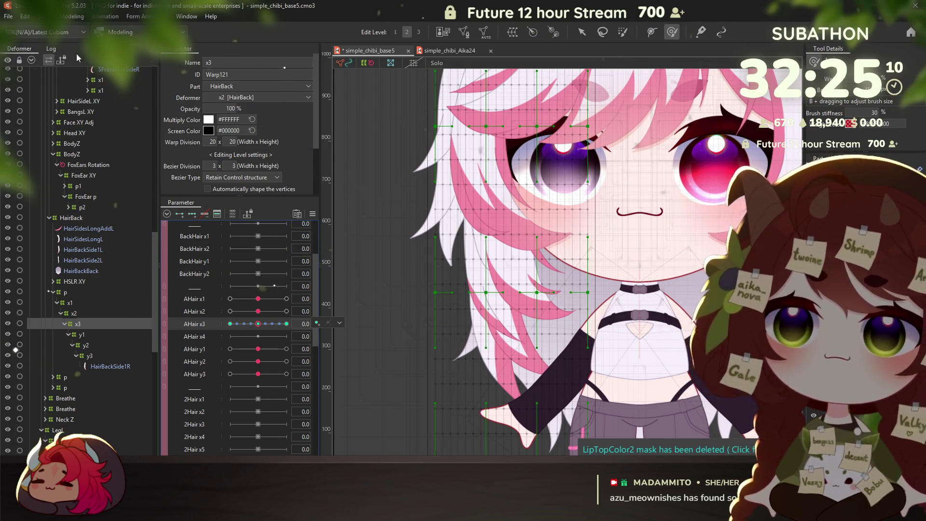
{"action": "left_click", "coordinate": [73, 16]}
{"action": "left_click", "coordinate": [92, 231]}
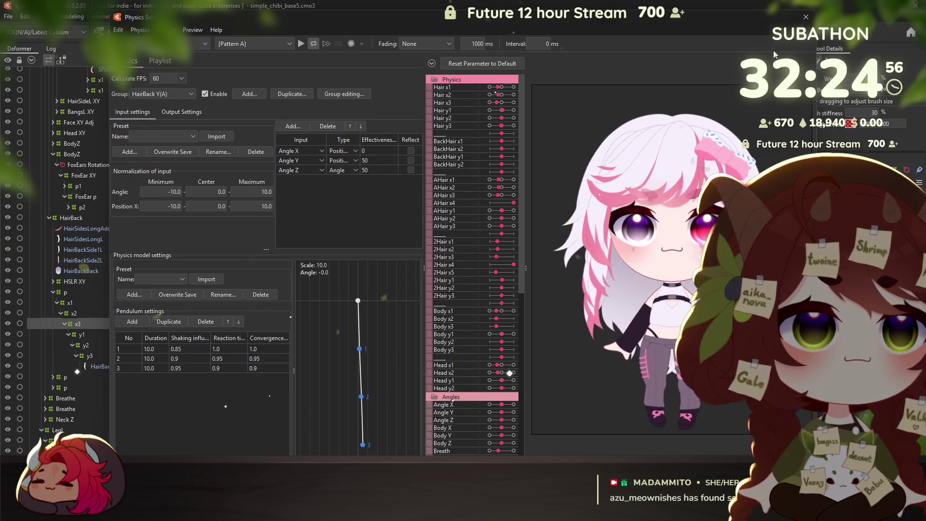
{"action": "key", "text": "Escape"}
{"action": "left_click", "coordinate": [73, 281]}
{"action": "right_click", "coordinate": [91, 284]}
{"action": "key", "text": "Escape"}
{"action": "double_click", "coordinate": [75, 285]}
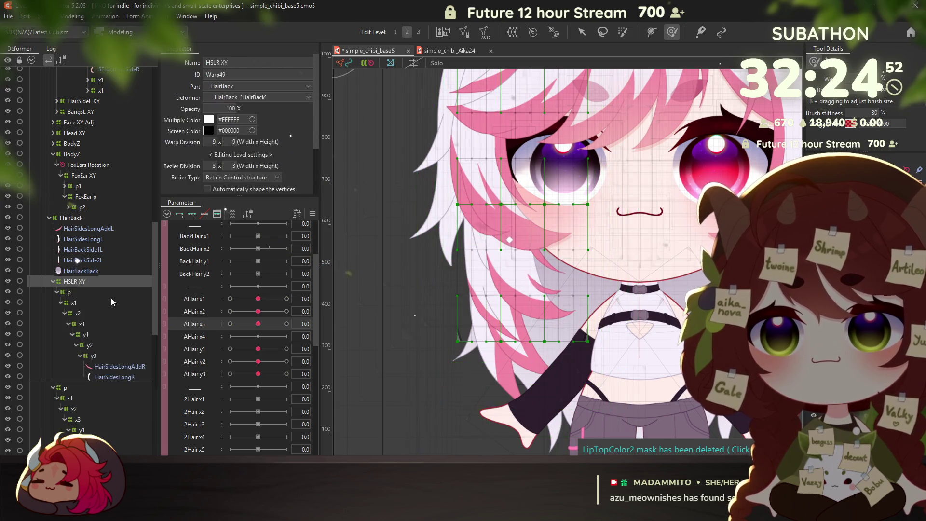
{"action": "scroll", "coordinate": [203, 291], "scroll_direction": "up", "scroll_amount": 3}
{"action": "left_click", "coordinate": [177, 228]}
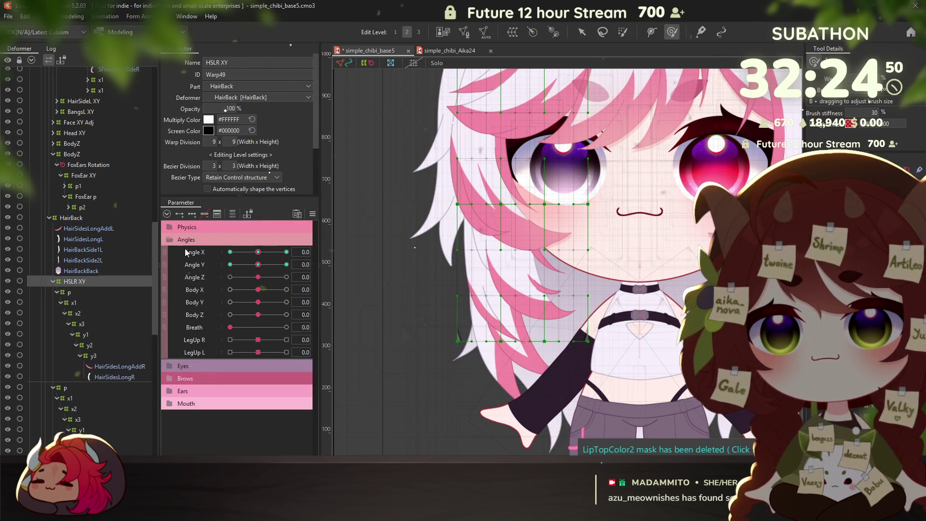
{"action": "left_click_drag", "start_coordinate": [258, 251], "coordinate": [286, 252]}
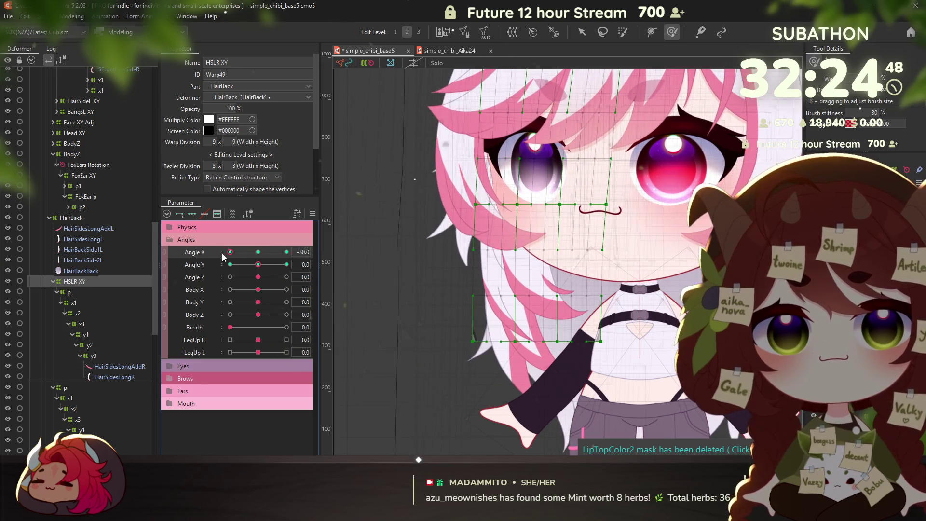
{"action": "double_click", "coordinate": [195, 252]}
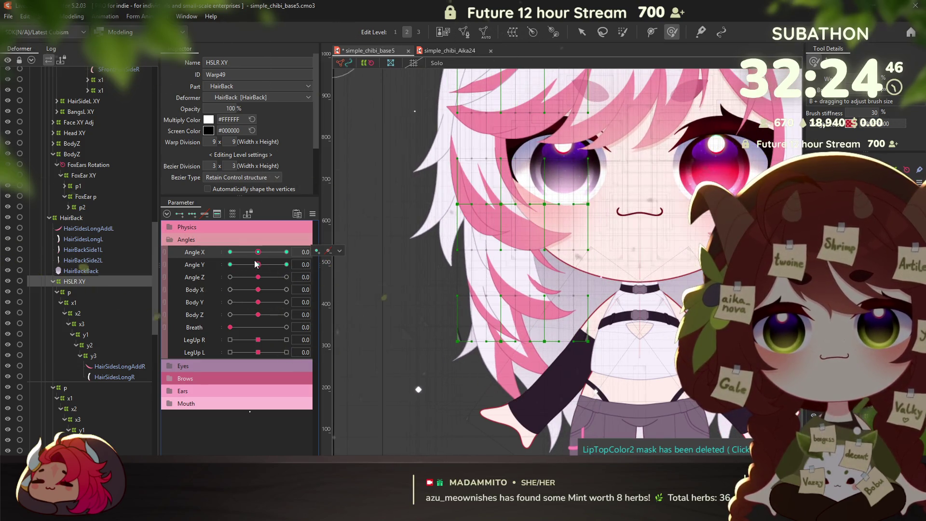
{"action": "mouse_move", "coordinate": [237, 255]}
{"action": "left_mouse_down"}
{"action": "mouse_move", "coordinate": [248, 253]}
{"action": "mouse_move", "coordinate": [177, 279]}
{"action": "left_mouse_up"}
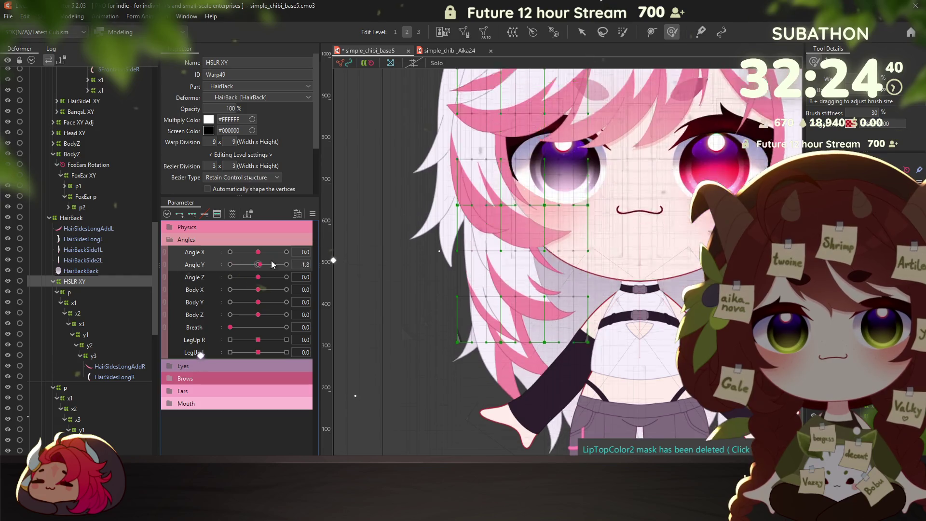
{"action": "left_click", "coordinate": [72, 15]}
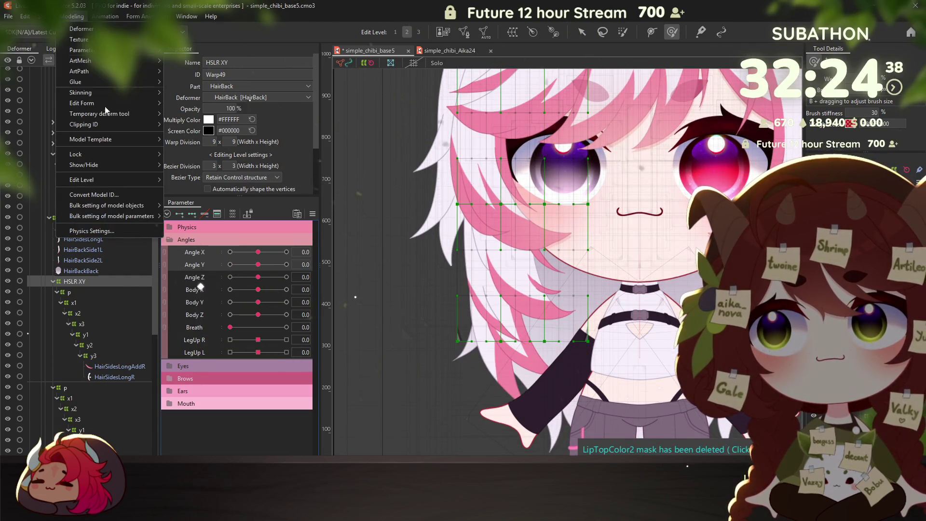
{"action": "left_click", "coordinate": [99, 233]}
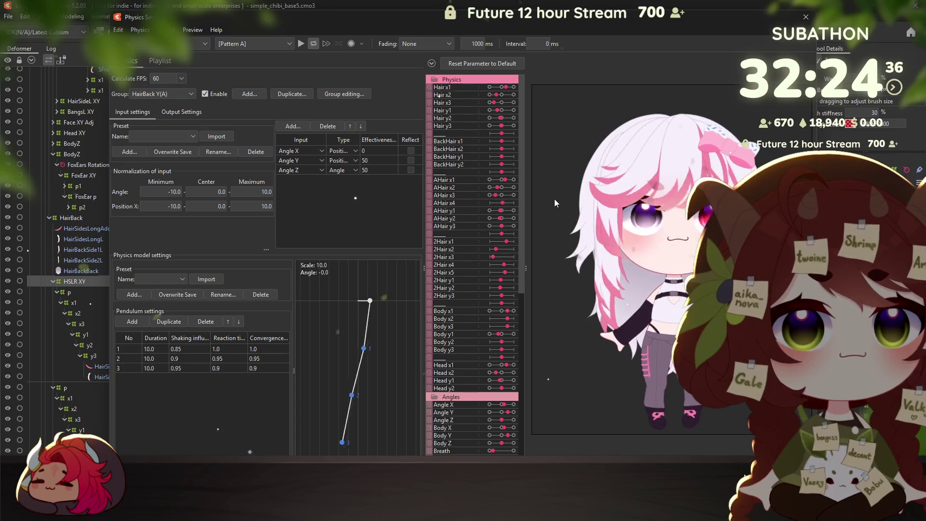
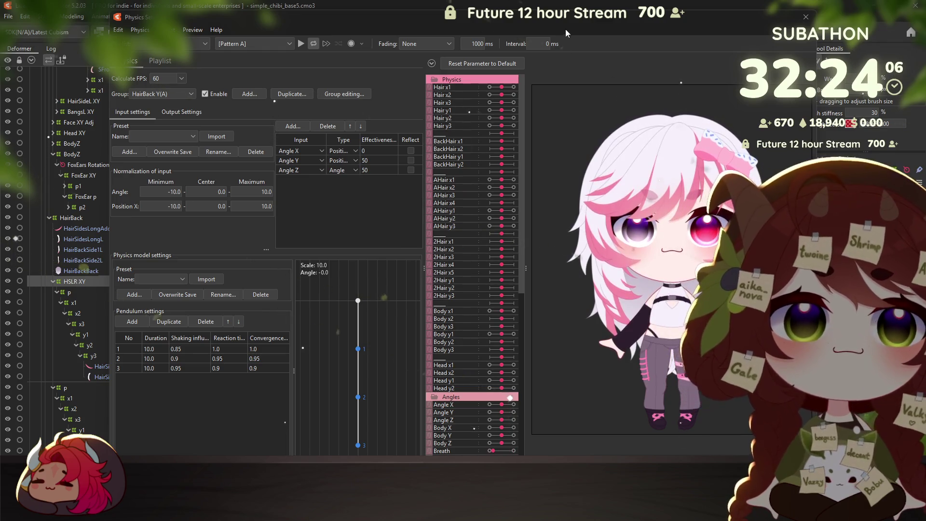
Preview the hair sway by moving the model, then close the Physics Settings window
{"action": "left_click_drag", "start_coordinate": [561, 9], "coordinate": [501, 8]}
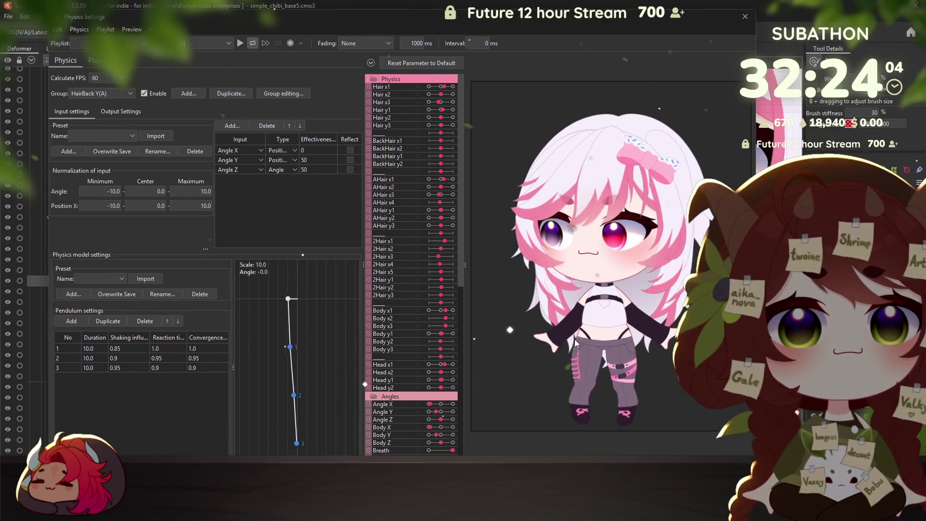
{"action": "left_click_drag", "start_coordinate": [579, 217], "coordinate": [519, 233]}
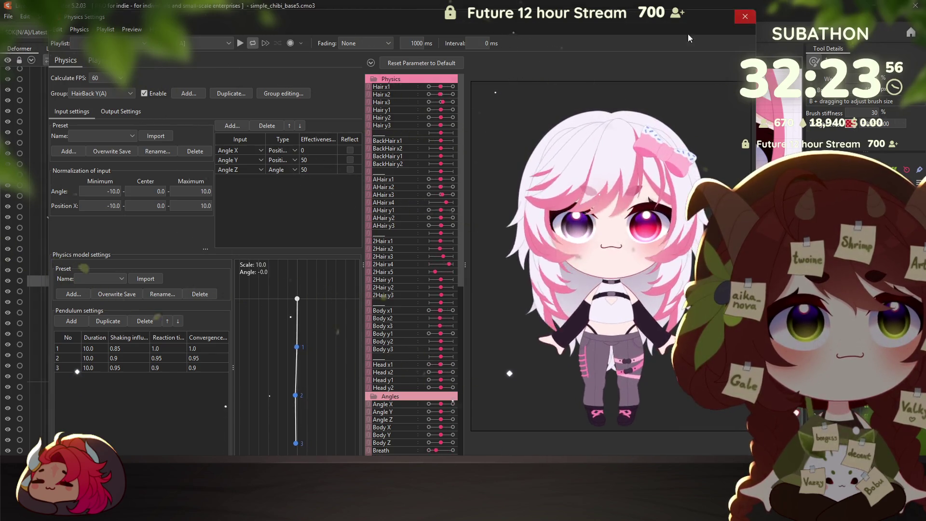
{"action": "key", "text": "Escape"}
Select the y1 warp deformer and check the AHair y1 keyforms at -10, 10 and 0
{"action": "left_click_drag", "start_coordinate": [654, 356], "coordinate": [546, 270]}
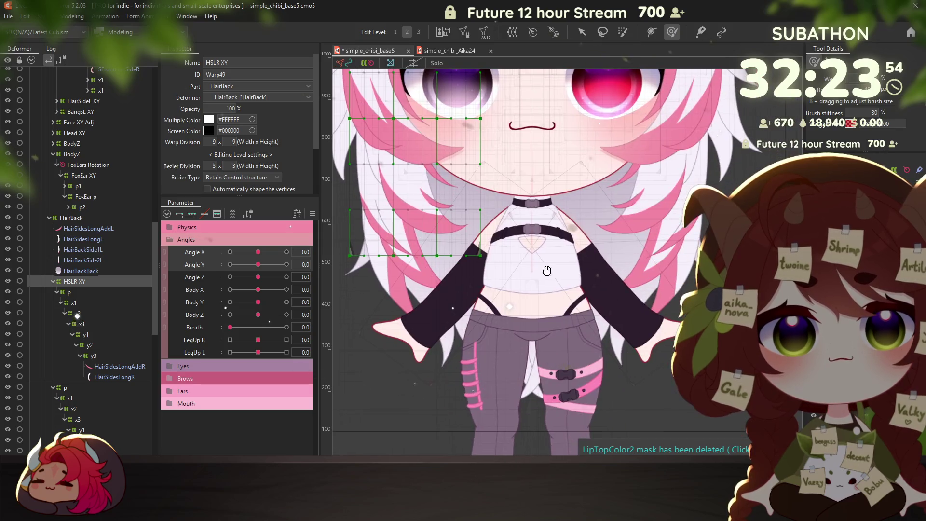
{"action": "scroll", "coordinate": [551, 277], "scroll_direction": "down", "scroll_amount": 5}
{"action": "scroll", "coordinate": [545, 260], "scroll_direction": "up", "scroll_amount": 2}
{"action": "scroll", "coordinate": [543, 251], "scroll_direction": "up", "scroll_amount": 2}
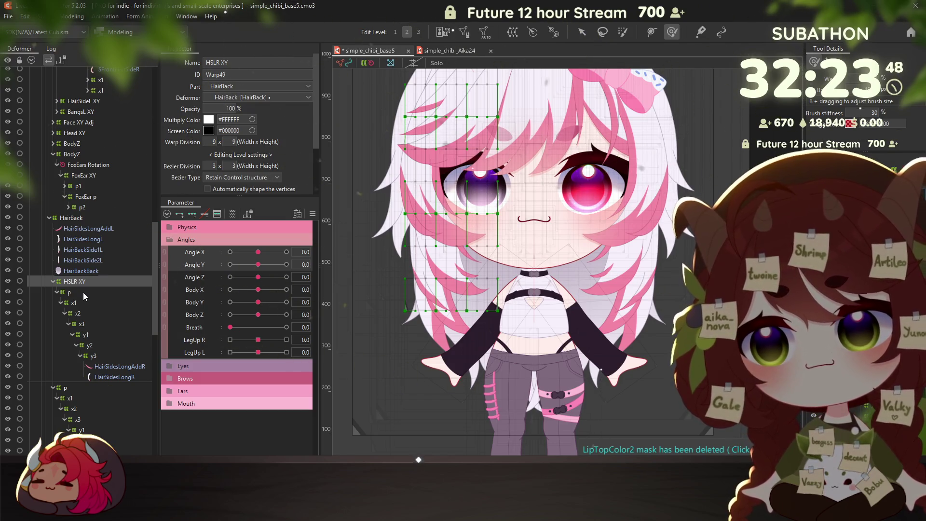
{"action": "scroll", "coordinate": [86, 288], "scroll_direction": "down", "scroll_amount": 3}
{"action": "left_click", "coordinate": [87, 257]}
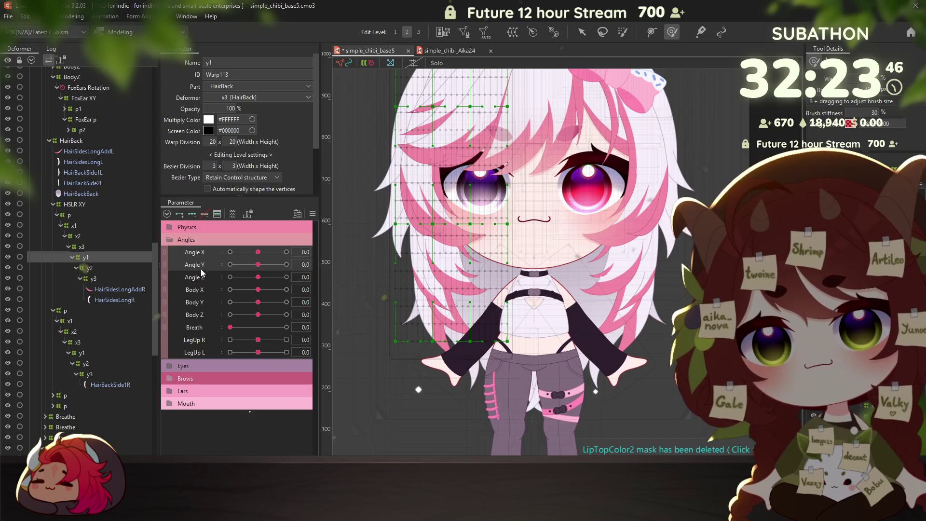
{"action": "left_click", "coordinate": [172, 235]}
{"action": "scroll", "coordinate": [184, 253], "scroll_direction": "down", "scroll_amount": 3}
{"action": "scroll", "coordinate": [196, 313], "scroll_direction": "down", "scroll_amount": 2}
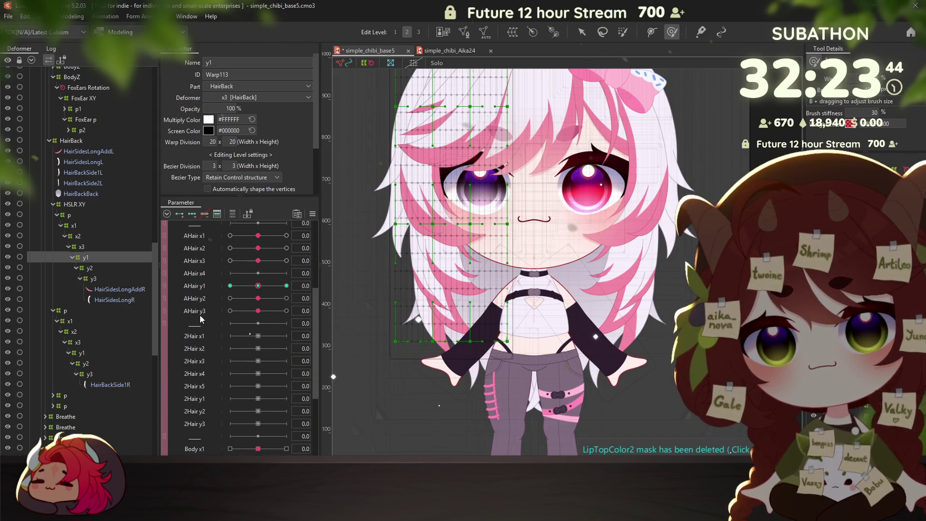
{"action": "key", "text": "Left"}
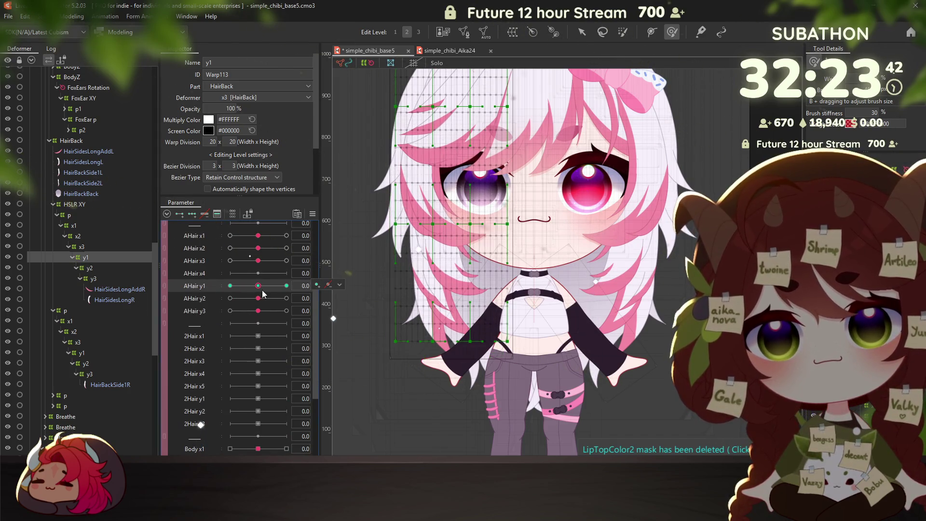
{"action": "key", "text": "Right"}
{"action": "key", "text": "Right"}
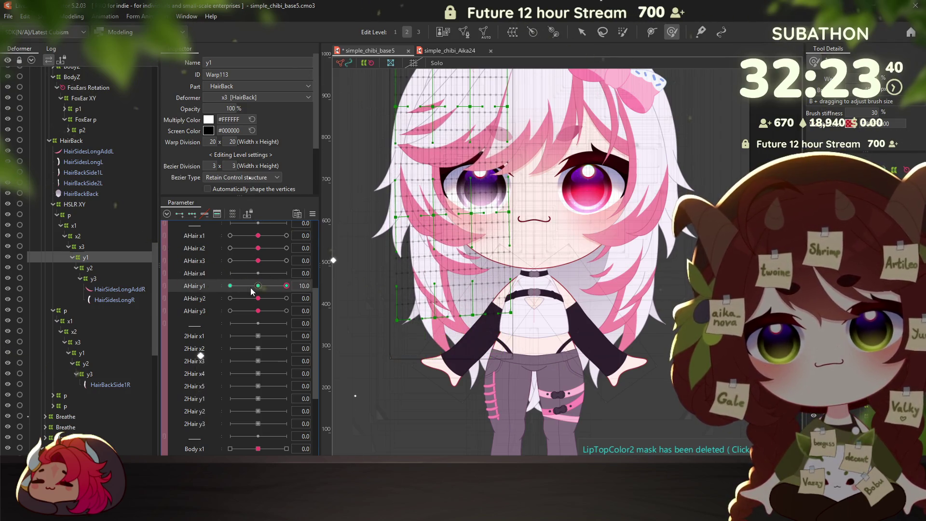
{"action": "key", "text": "Left"}
At AHair y1 -10, lasso the left-hair warp vertices and stretch them down and left
{"action": "left_click", "coordinate": [93, 278], "text": "shift"}
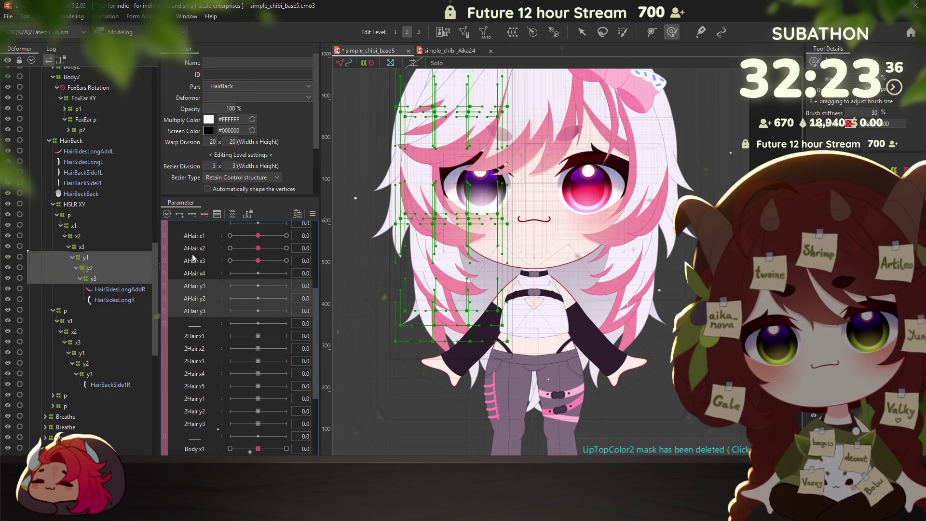
{"action": "left_click", "coordinate": [86, 258]}
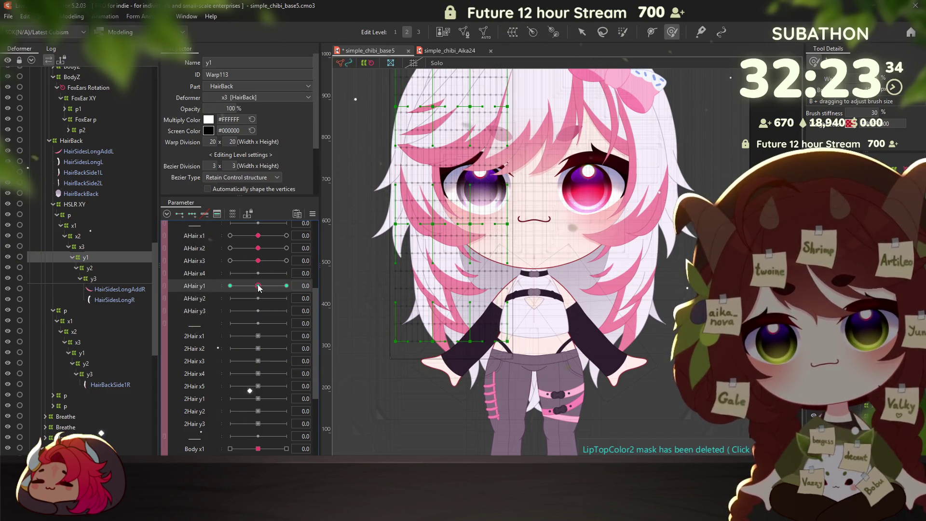
{"action": "left_click", "coordinate": [230, 285]}
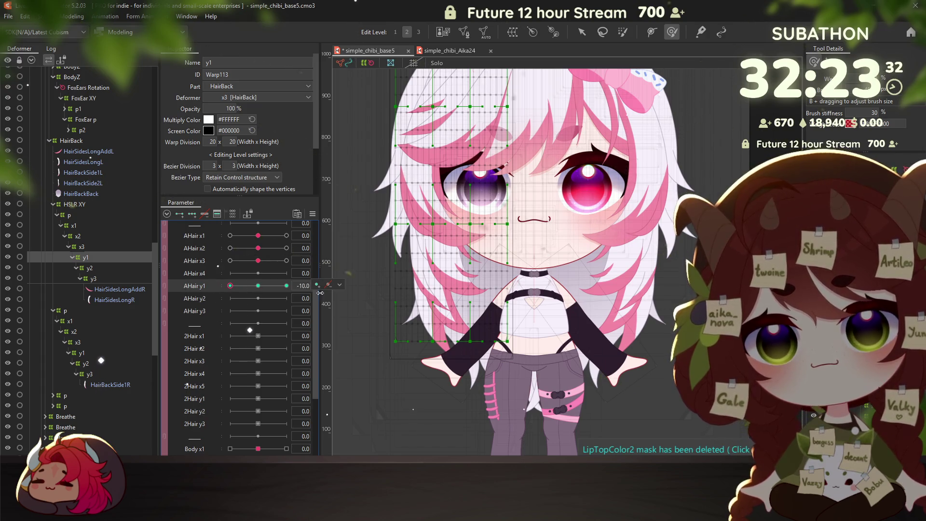
{"action": "scroll", "coordinate": [436, 305], "scroll_direction": "down", "scroll_amount": 2}
{"action": "left_click_drag", "start_coordinate": [436, 305], "coordinate": [460, 290]}
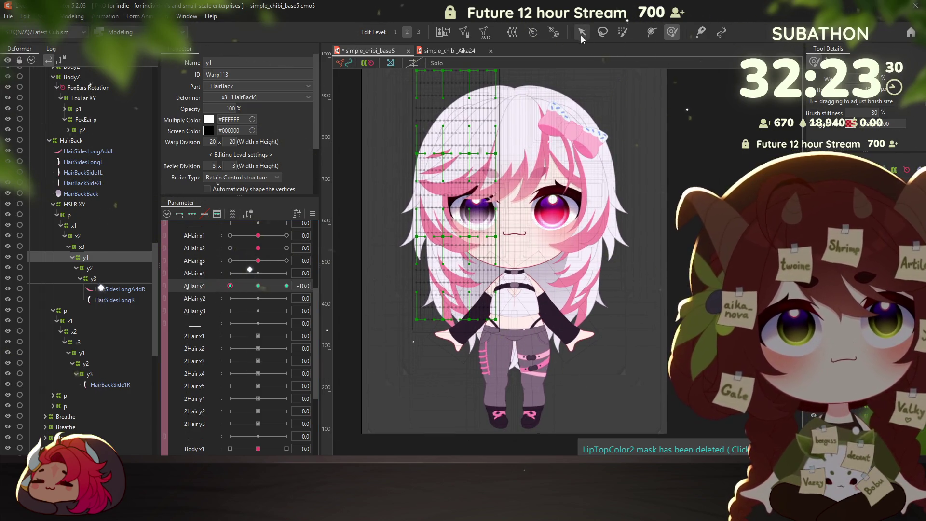
{"action": "left_click_drag", "start_coordinate": [412, 317], "coordinate": [535, 224]}
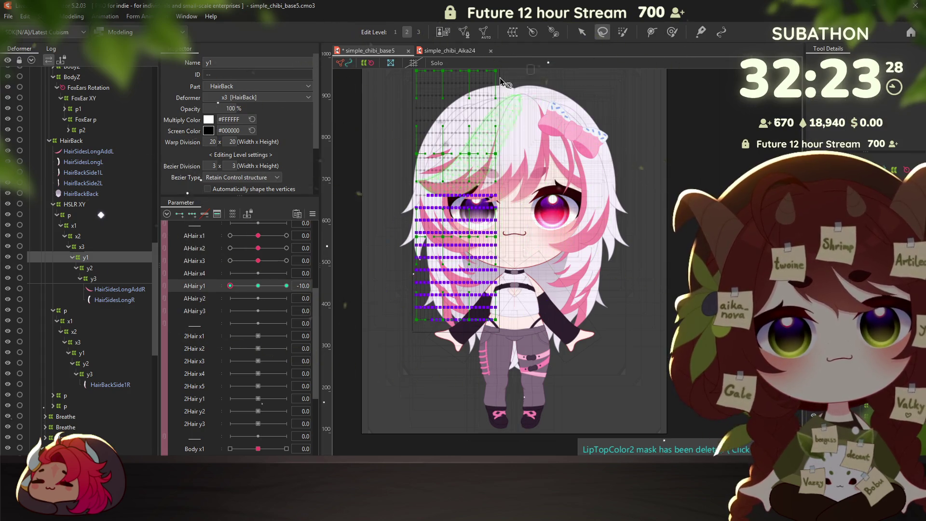
{"action": "left_click_drag", "start_coordinate": [409, 323], "coordinate": [401, 333]}
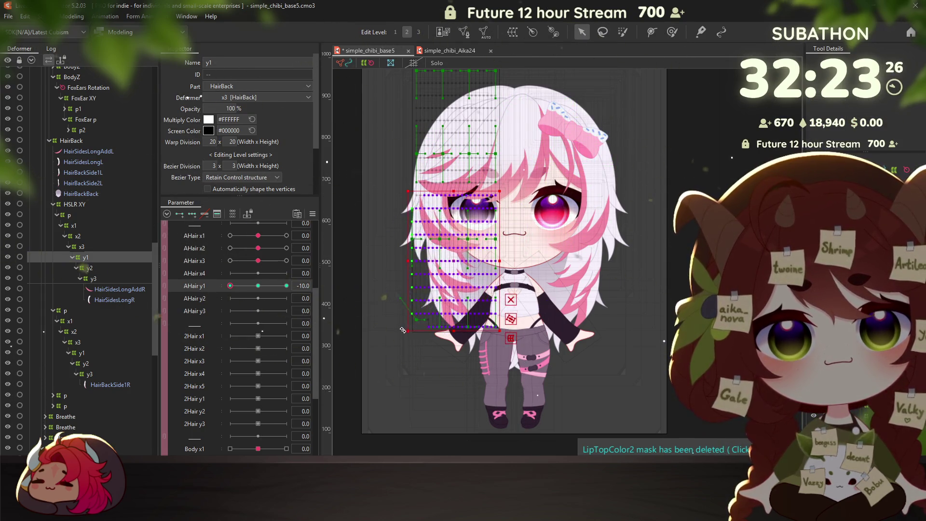
{"action": "left_click_drag", "start_coordinate": [449, 265], "coordinate": [455, 279]}
{"action": "key", "text": "ctrl+z"}
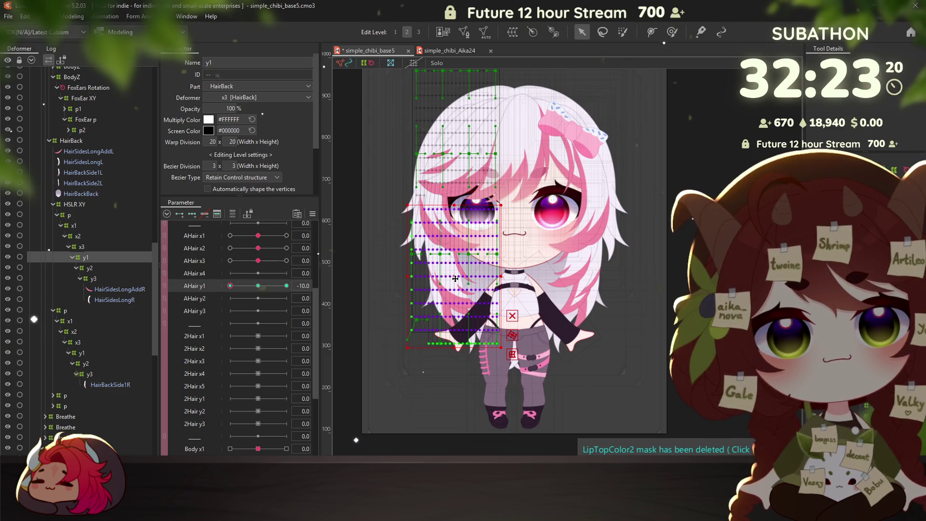
{"action": "key", "text": "ctrl+z"}
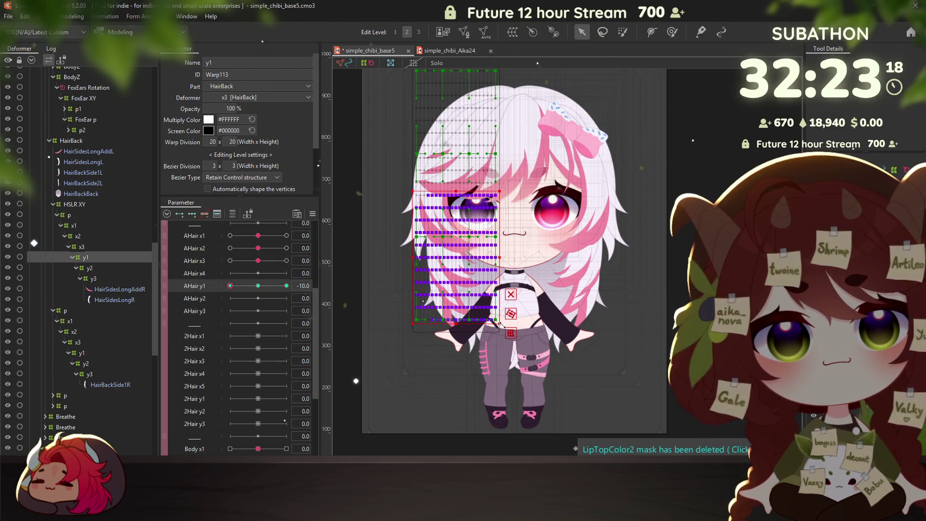
Refine the stretch, compress the left hair rows for the 10 keyform, and reset AHair y1 to 0
{"action": "left_click_drag", "start_coordinate": [502, 326], "coordinate": [504, 330]}
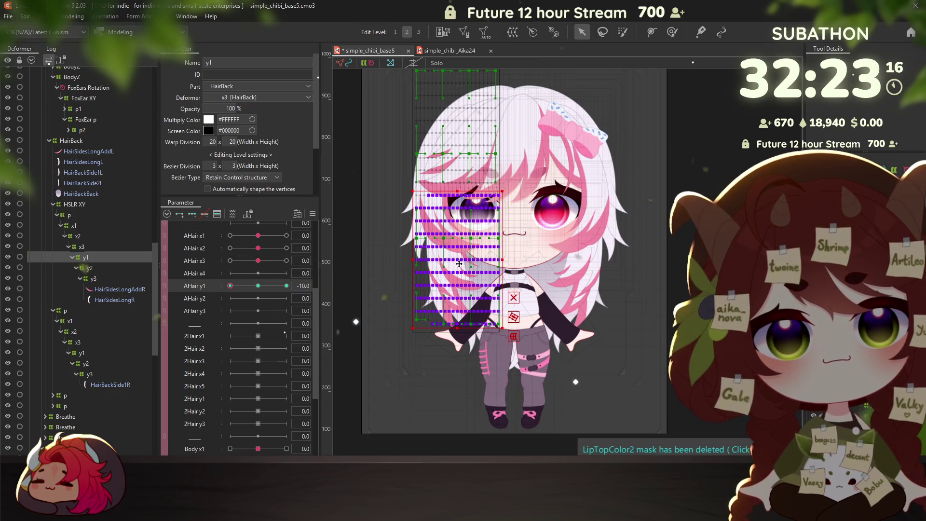
{"action": "left_click_drag", "start_coordinate": [459, 263], "coordinate": [457, 273]}
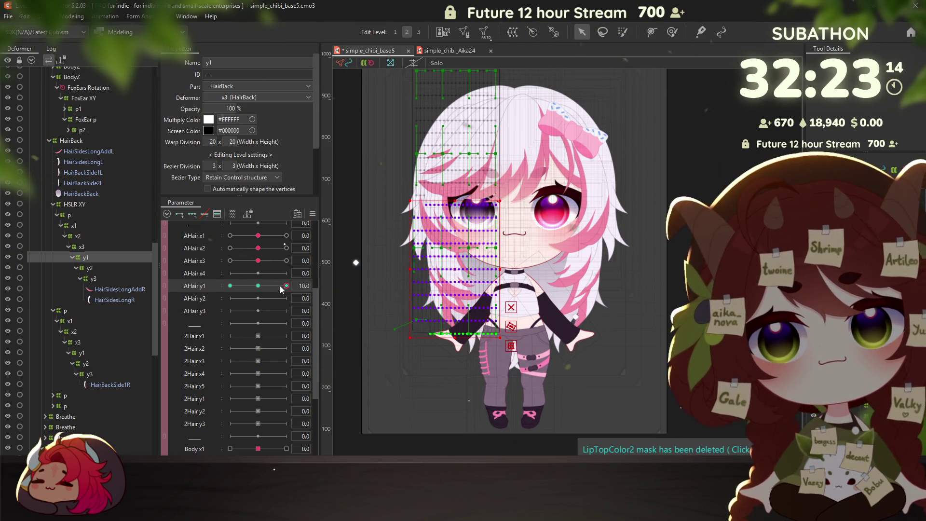
{"action": "key", "text": "ctrl+z"}
{"action": "left_click_drag", "start_coordinate": [501, 326], "coordinate": [457, 306]}
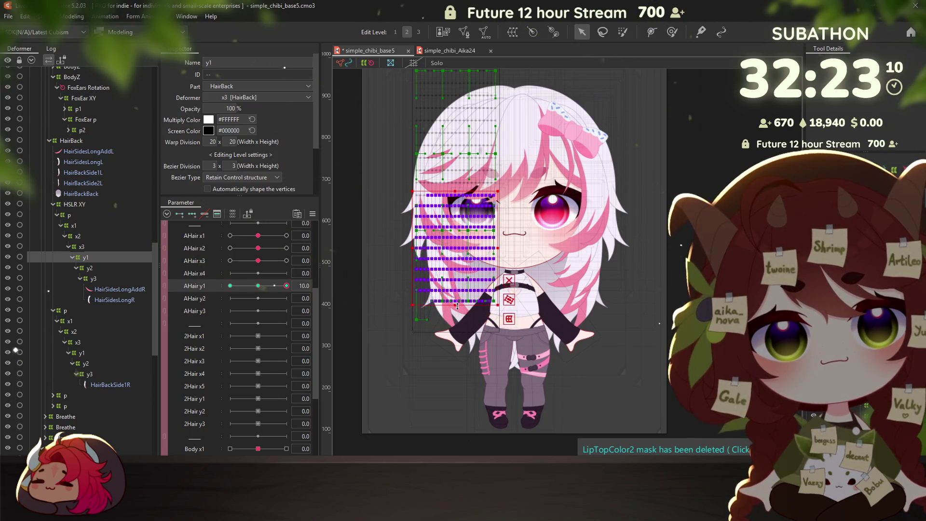
{"action": "left_click", "coordinate": [258, 285]}
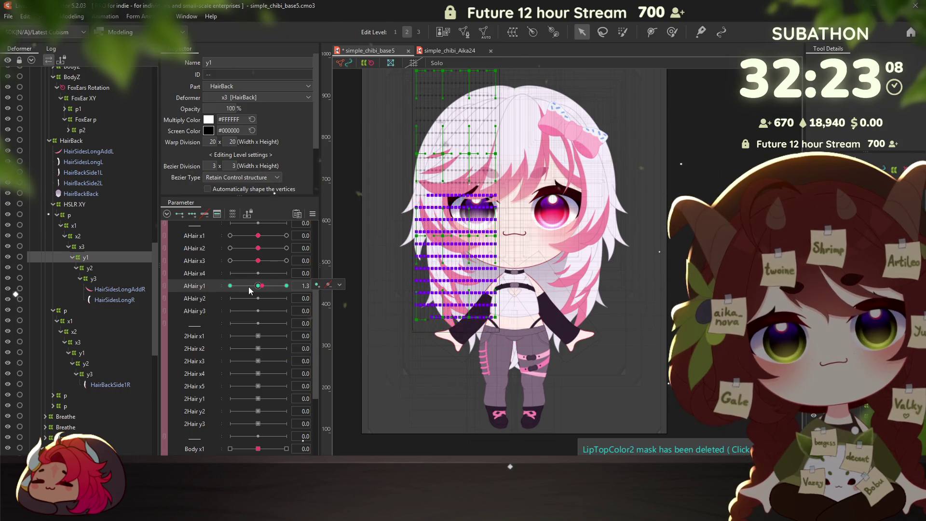
{"action": "left_click", "coordinate": [89, 268]}
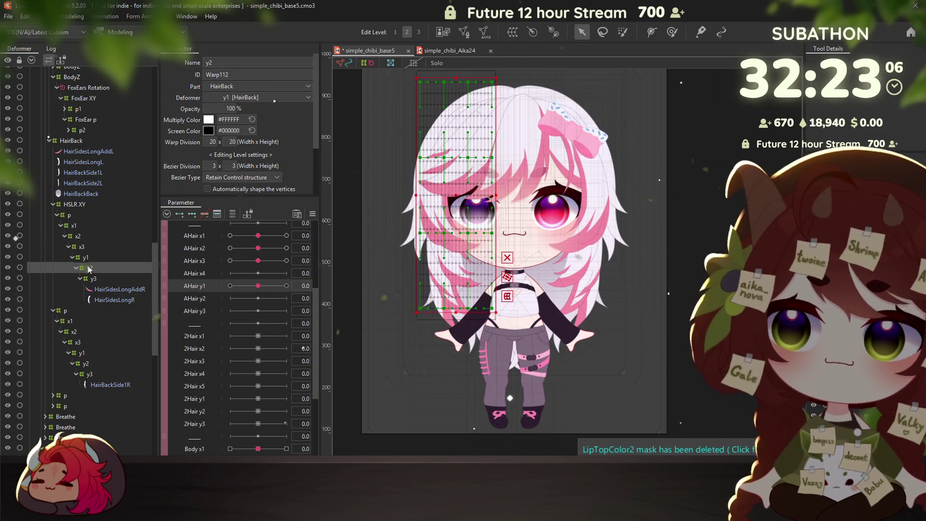
At AHair y2 -10, pull the y2 warp down and left so the left hair bends
{"action": "left_click", "coordinate": [201, 300]}
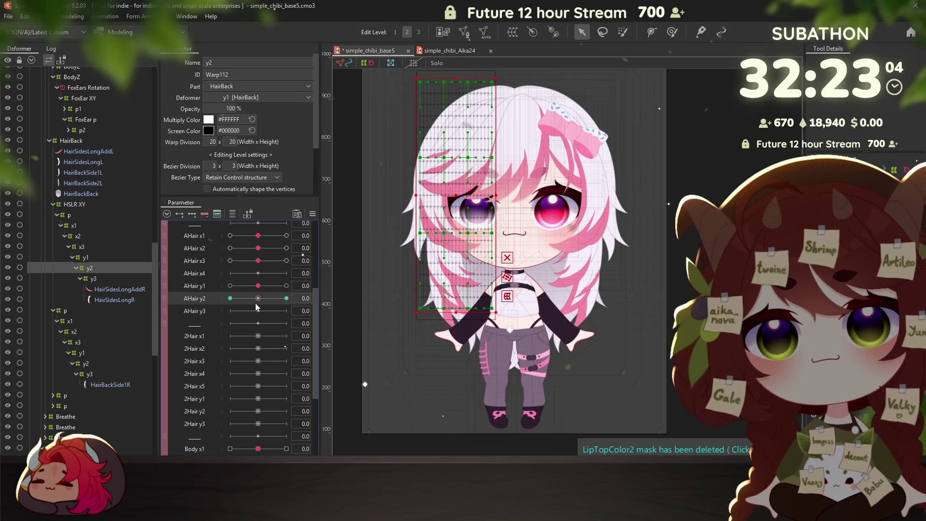
{"action": "scroll", "coordinate": [449, 277], "scroll_direction": "up", "scroll_amount": 1}
{"action": "scroll", "coordinate": [469, 280], "scroll_direction": "up", "scroll_amount": 2}
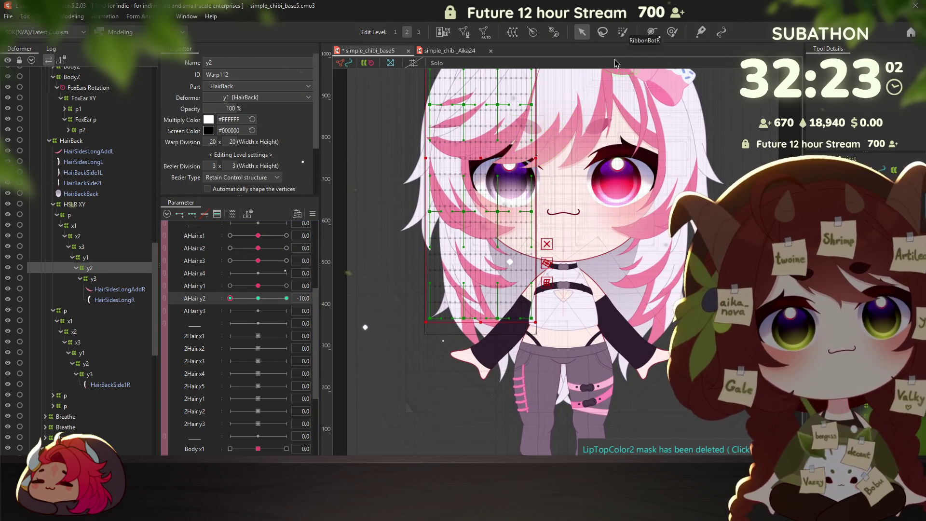
{"action": "left_click", "coordinate": [622, 32]}
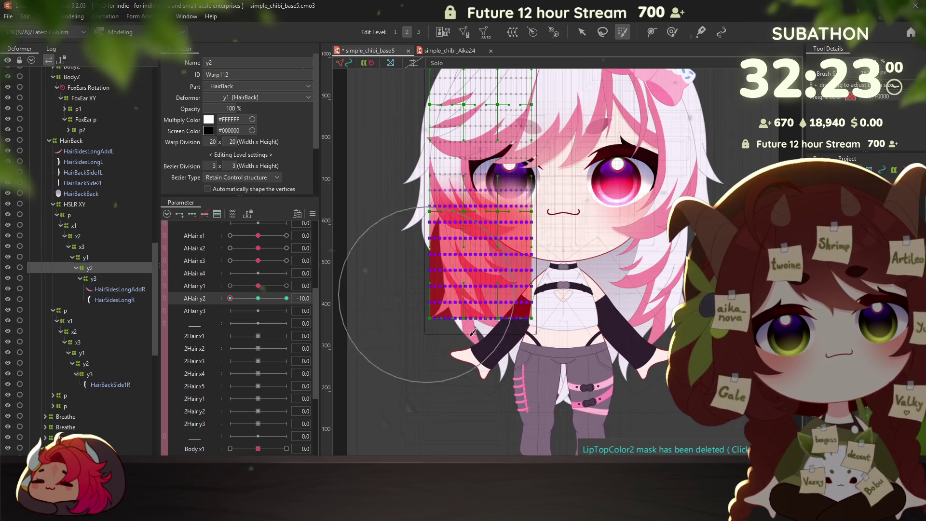
{"action": "left_click", "coordinate": [582, 32]}
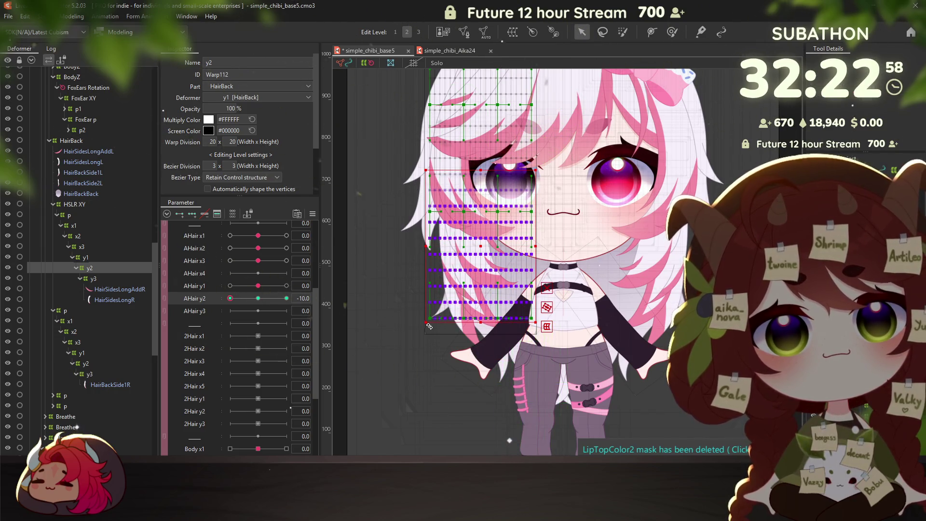
{"action": "left_click_drag", "start_coordinate": [425, 324], "coordinate": [419, 333]}
{"action": "left_click_drag", "start_coordinate": [478, 254], "coordinate": [474, 278]}
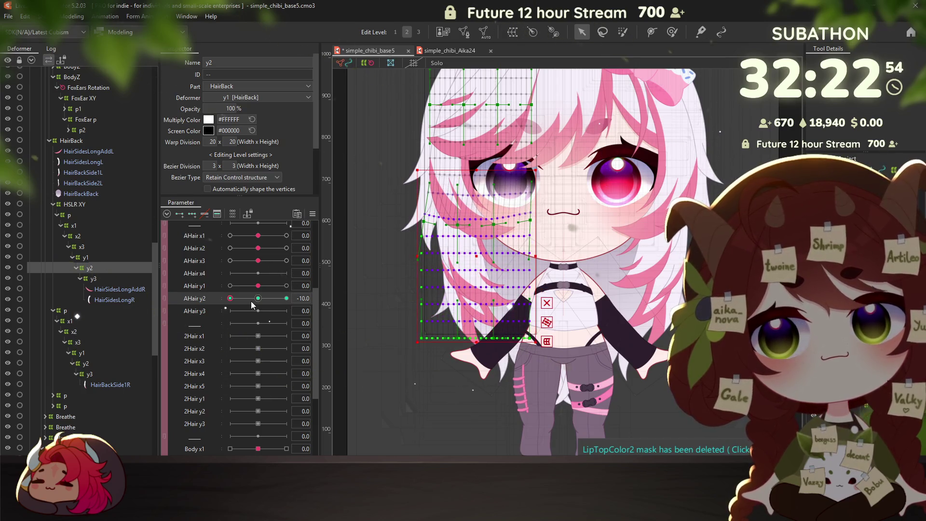
At AHair y2 10, compress the hair mesh upward and scrub the slider to preview
{"action": "left_click", "coordinate": [287, 298]}
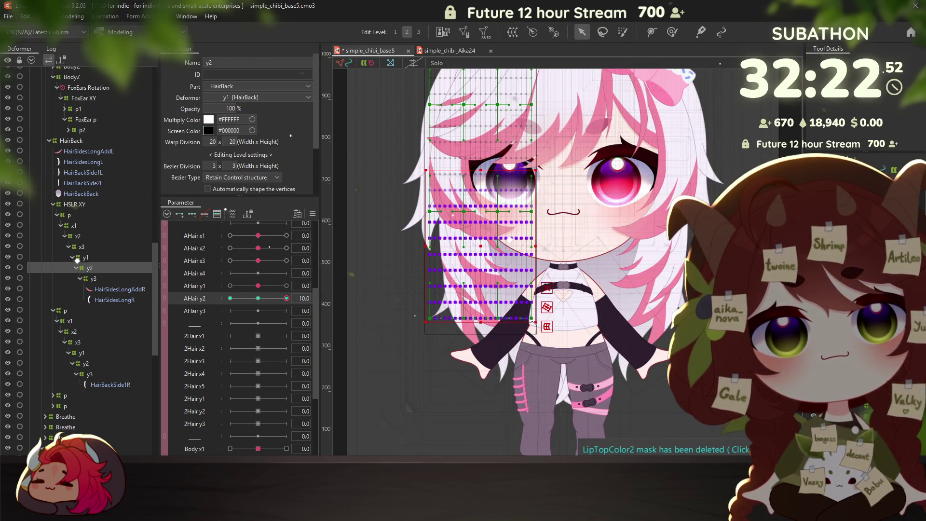
{"action": "left_click_drag", "start_coordinate": [534, 324], "coordinate": [532, 315]}
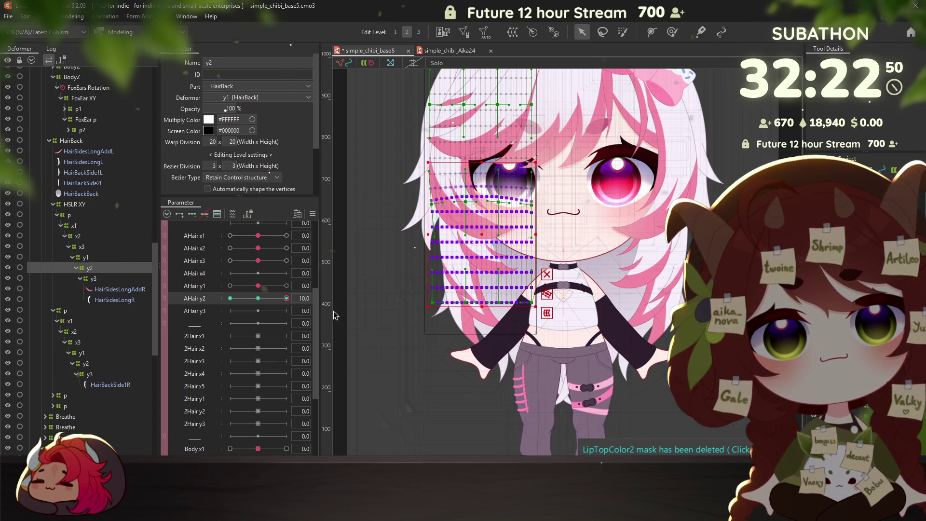
{"action": "mouse_move", "coordinate": [287, 299]}
{"action": "left_mouse_down"}
{"action": "mouse_move", "coordinate": [237, 299]}
{"action": "mouse_move", "coordinate": [258, 299]}
{"action": "left_mouse_up"}
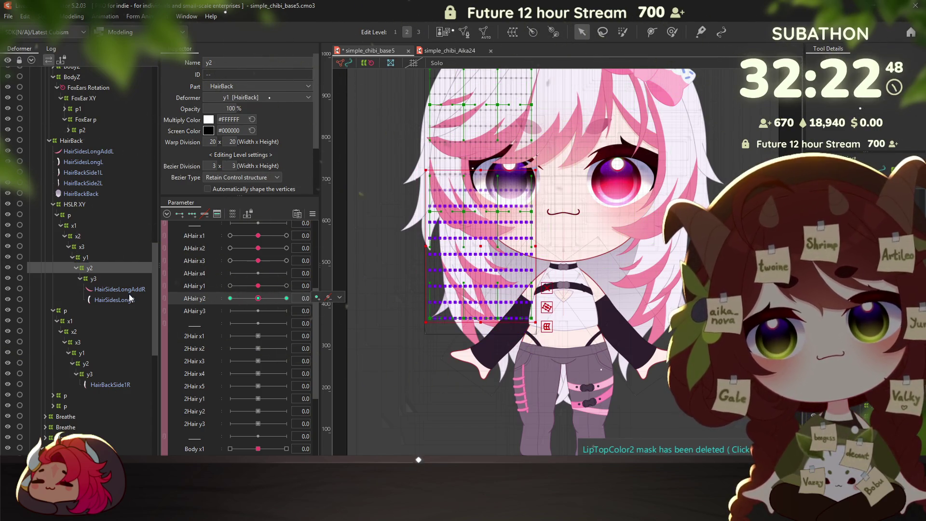
{"action": "left_click", "coordinate": [93, 278]}
{"action": "left_click", "coordinate": [213, 311]}
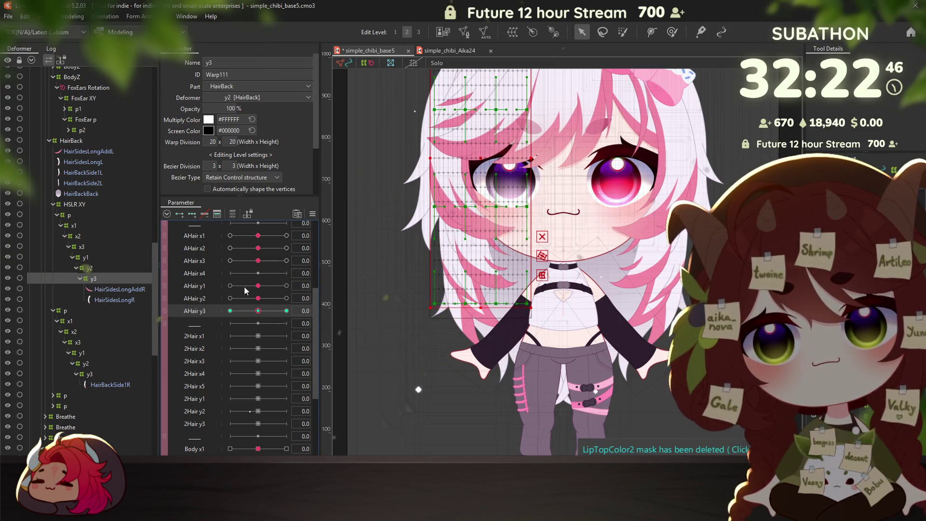
Undo the trial y3 hair-mesh pulls, return AHair y3 to 0, and open Physics Settings
{"action": "left_click", "coordinate": [673, 32]}
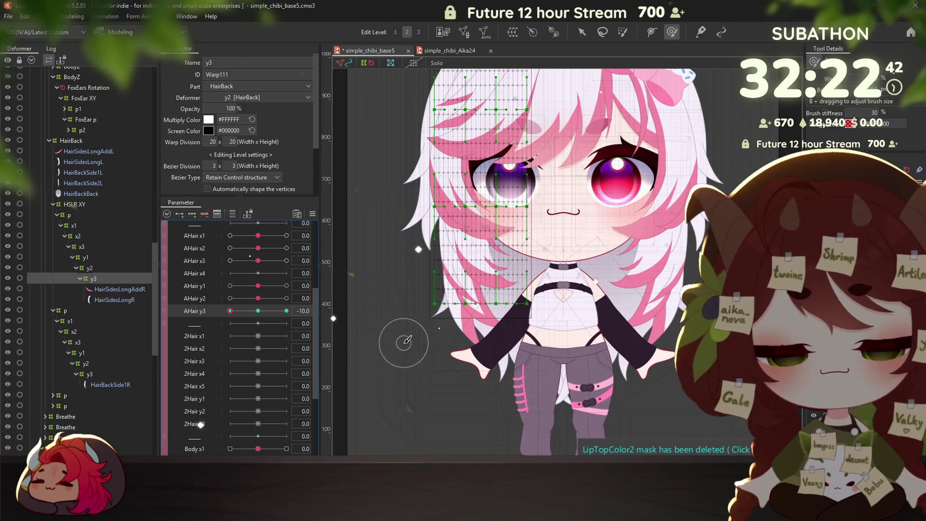
{"action": "left_click_drag", "start_coordinate": [434, 319], "coordinate": [481, 296]}
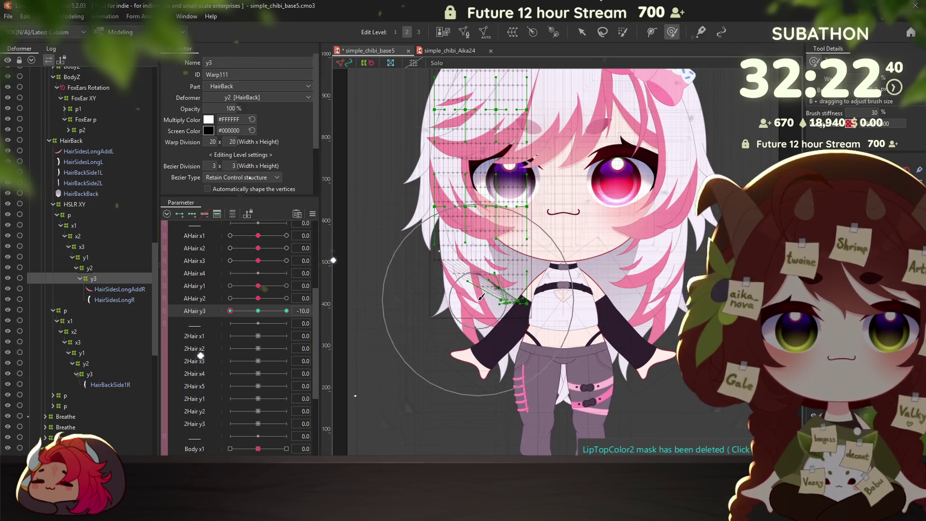
{"action": "key", "text": "ctrl+z"}
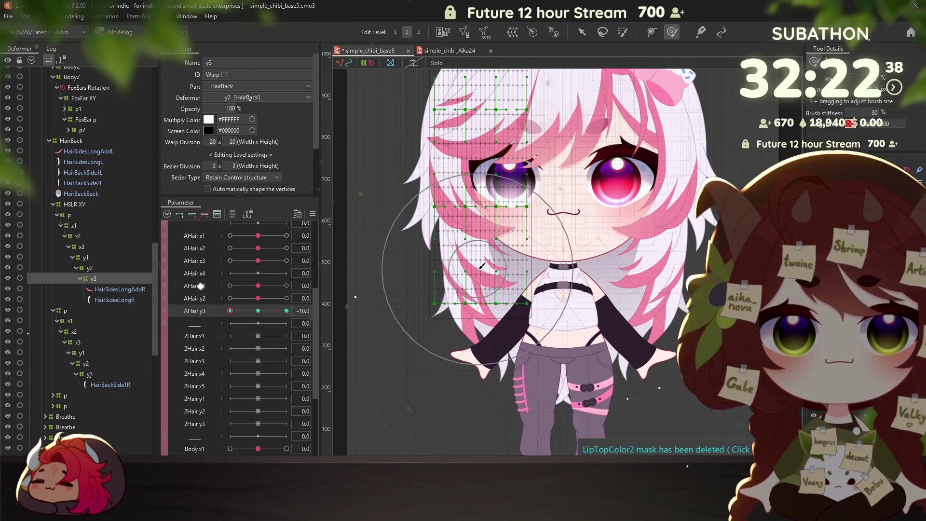
{"action": "left_click", "coordinate": [457, 292]}
{"action": "left_click_drag", "start_coordinate": [457, 292], "coordinate": [447, 312]}
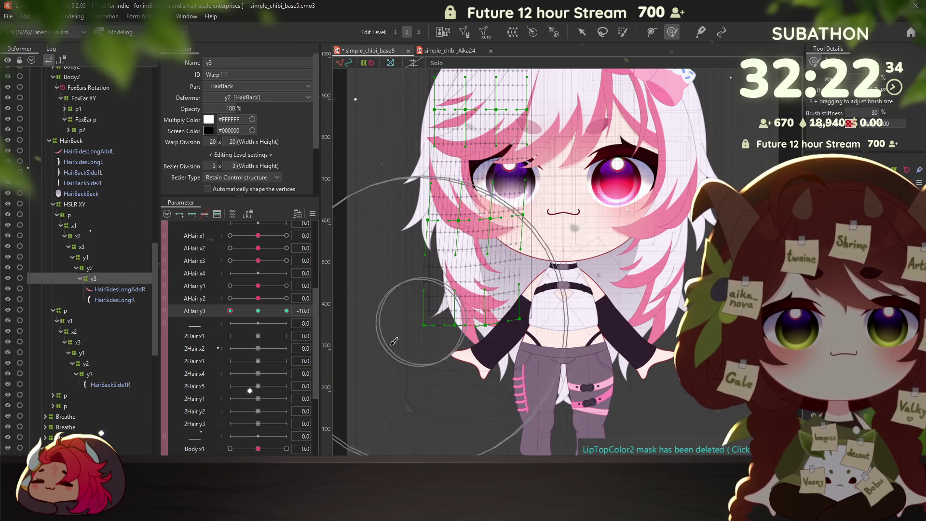
{"action": "key", "text": "ctrl+z"}
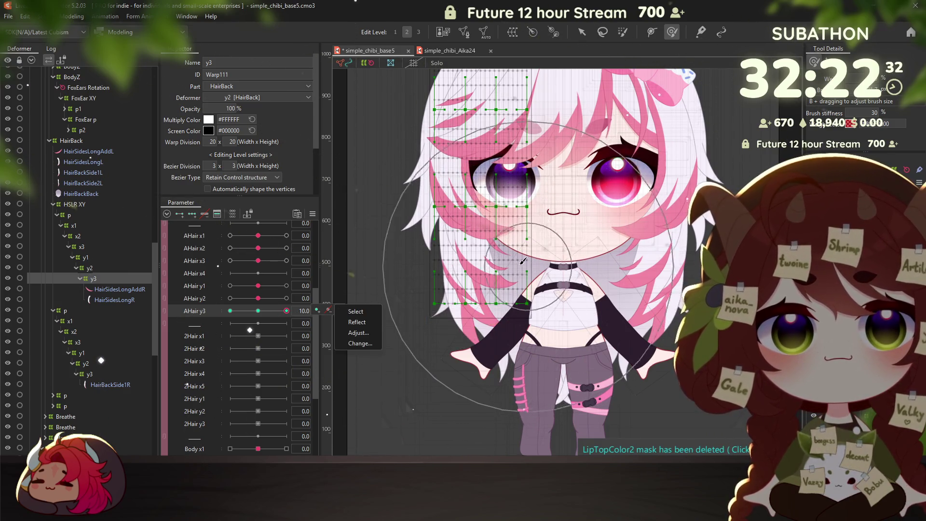
{"action": "left_click_drag", "start_coordinate": [287, 311], "coordinate": [258, 311]}
{"action": "left_click", "coordinate": [71, 16]}
{"action": "left_click", "coordinate": [91, 230]}
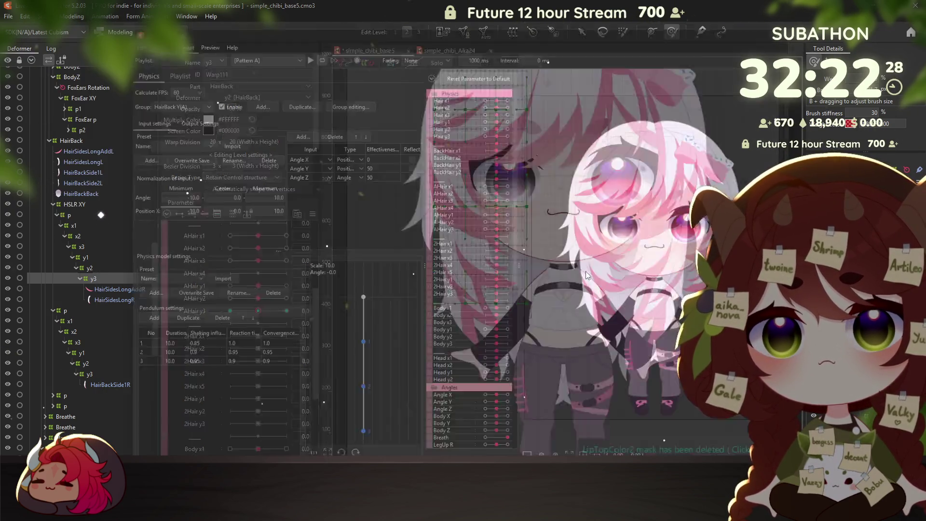
Preview the head swing, then set all HairBack Y(A) output scales to 20 and test
{"action": "left_click_drag", "start_coordinate": [687, 141], "coordinate": [588, 317]}
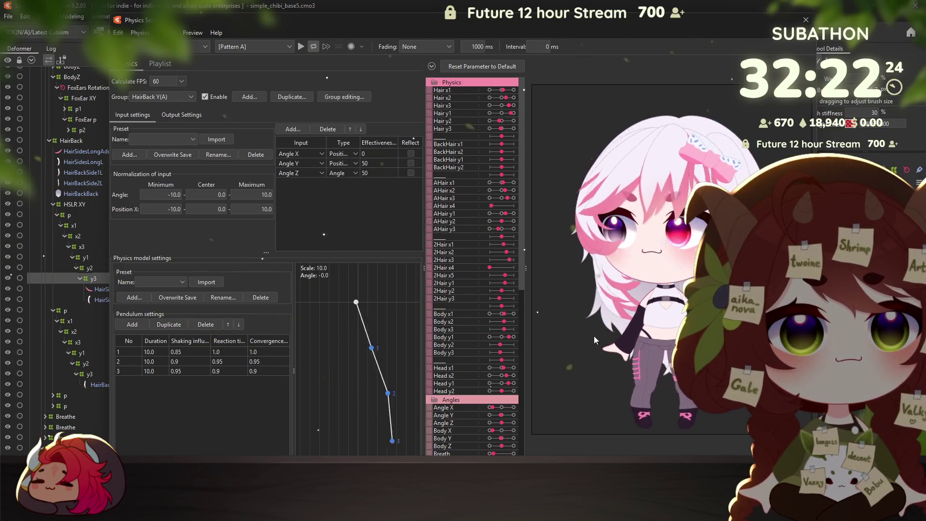
{"action": "mouse_move", "coordinate": [703, 221]}
{"action": "left_mouse_down"}
{"action": "mouse_move", "coordinate": [656, 371]}
{"action": "mouse_move", "coordinate": [666, 137]}
{"action": "mouse_move", "coordinate": [614, 388]}
{"action": "mouse_move", "coordinate": [694, 279]}
{"action": "mouse_move", "coordinate": [666, 251]}
{"action": "left_mouse_up"}
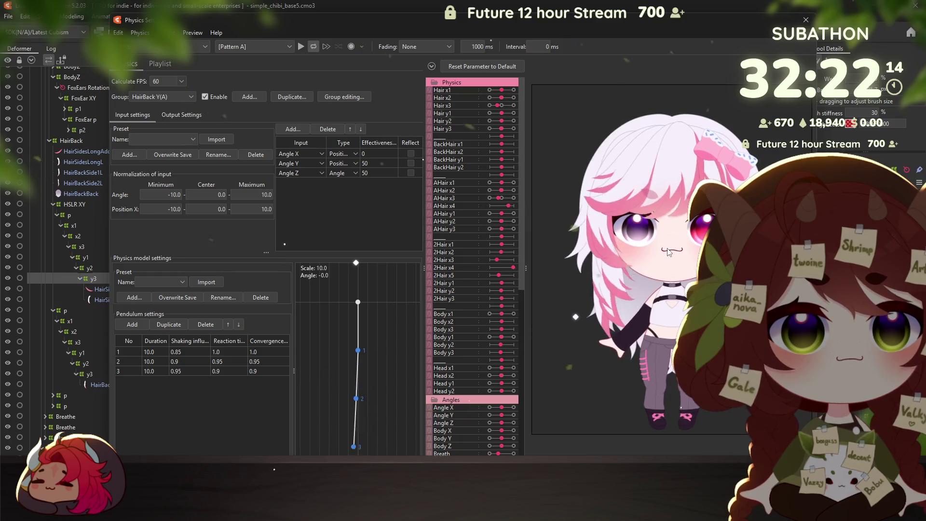
{"action": "left_click_drag", "start_coordinate": [666, 251], "coordinate": [641, 254]}
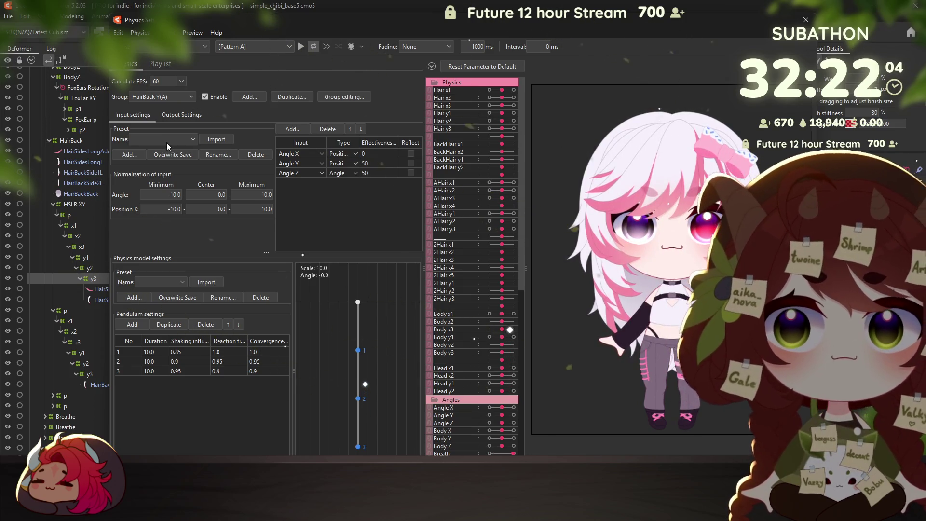
{"action": "left_click", "coordinate": [171, 114]}
{"action": "right_click", "coordinate": [287, 153]}
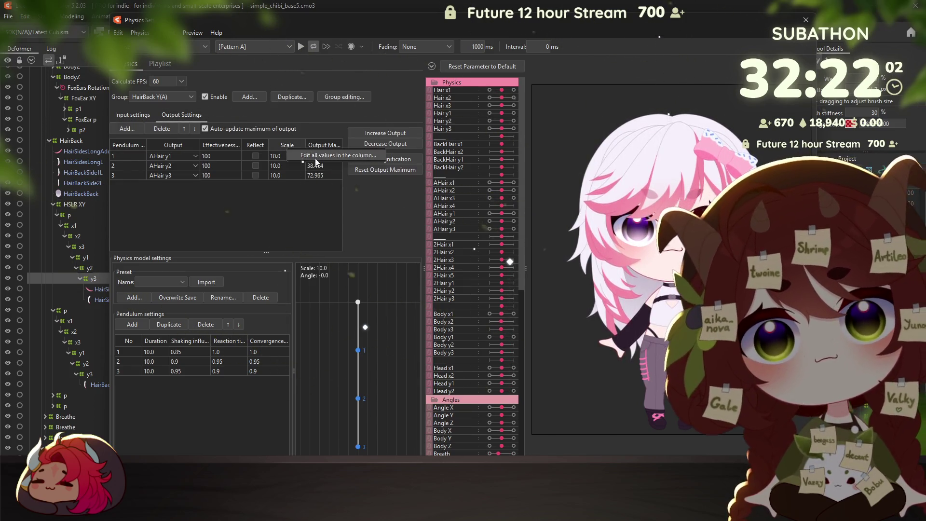
{"action": "left_click", "coordinate": [309, 154]}
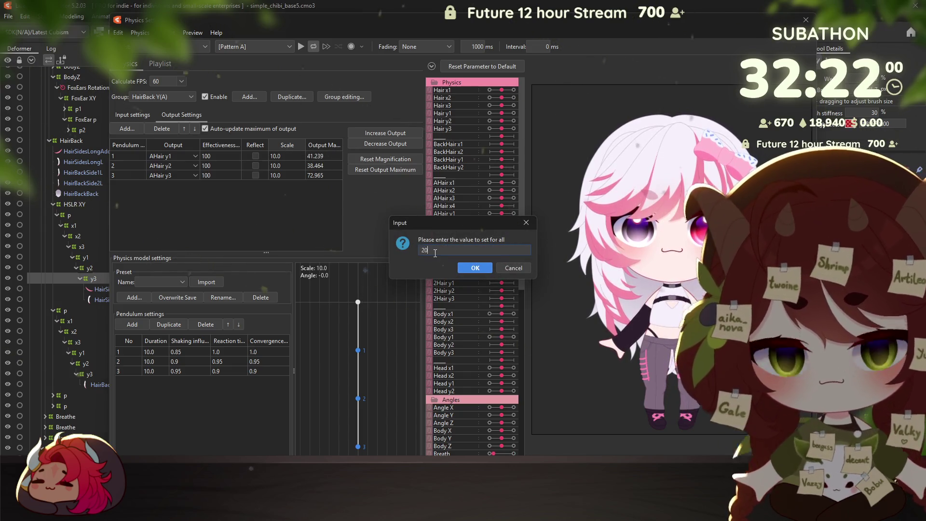
{"action": "type", "text": "20"}
{"action": "key", "text": "Return"}
{"action": "mouse_move", "coordinate": [665, 398]}
{"action": "left_mouse_down"}
{"action": "mouse_move", "coordinate": [611, 247]}
{"action": "mouse_move", "coordinate": [702, 154]}
{"action": "mouse_move", "coordinate": [677, 156]}
{"action": "mouse_move", "coordinate": [678, 253]}
{"action": "left_mouse_up"}
Lower all AHair y1–y3 output scales to 15, test the sway, and close the dialog
{"action": "right_click", "coordinate": [300, 145]}
{"action": "left_click", "coordinate": [309, 159]}
{"action": "type", "text": "15"}
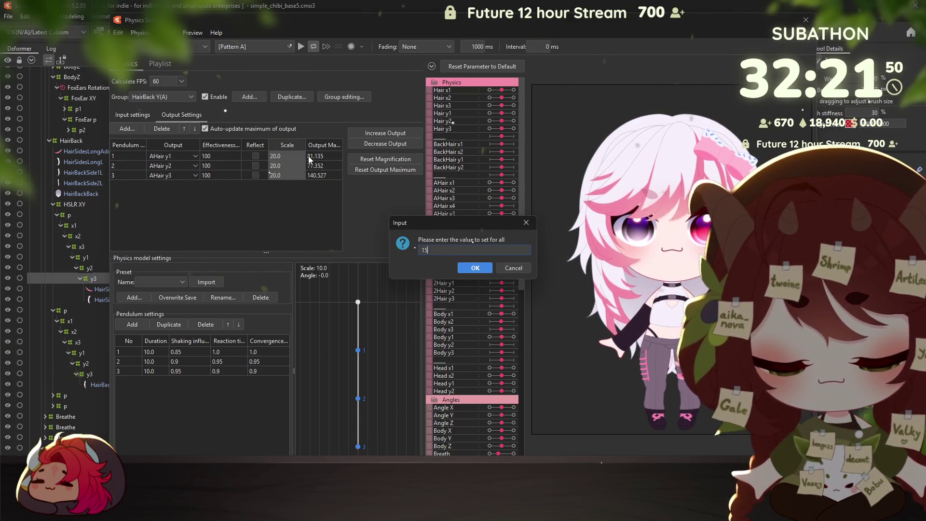
{"action": "key", "text": "Return"}
{"action": "mouse_move", "coordinate": [623, 255]}
{"action": "left_mouse_down"}
{"action": "mouse_move", "coordinate": [625, 152]}
{"action": "mouse_move", "coordinate": [601, 314]}
{"action": "mouse_move", "coordinate": [644, 399]}
{"action": "left_mouse_up"}
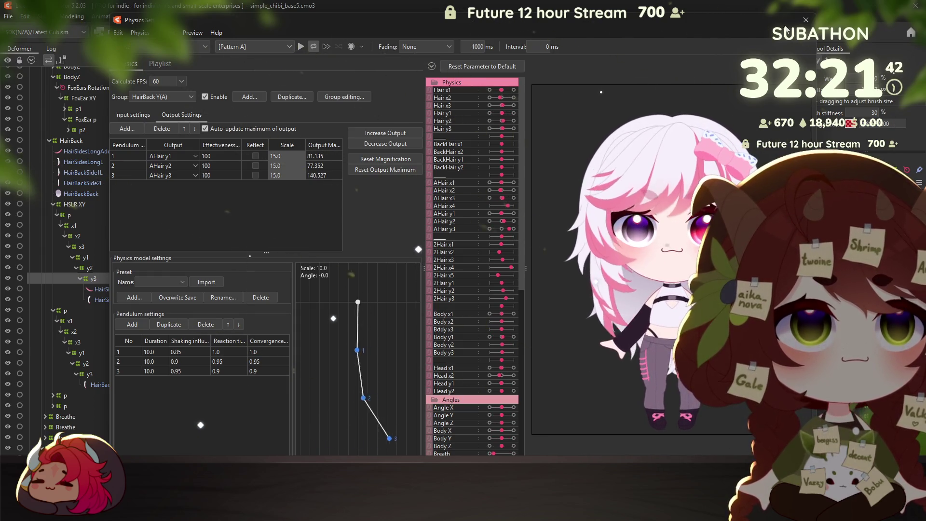
{"action": "key", "text": "Escape"}
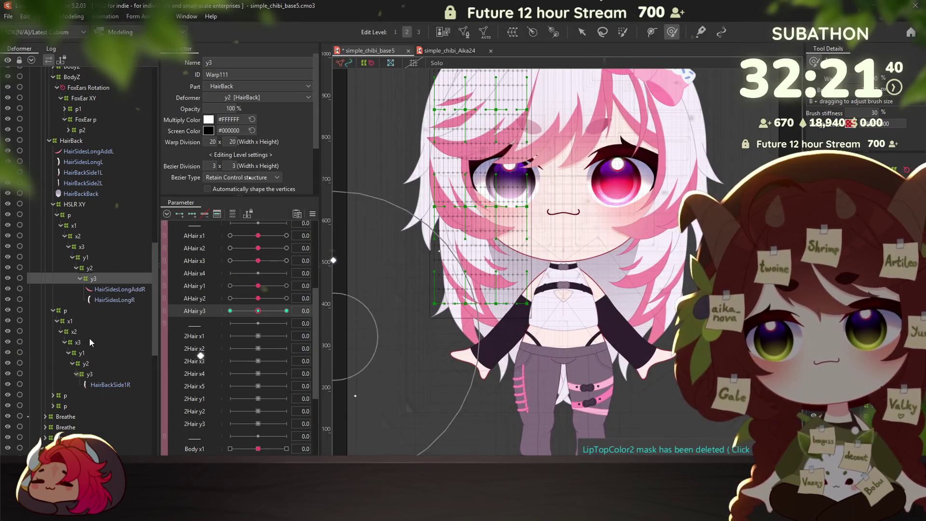
Select the y1 warp and, at AHair y1 -10, stretch its lower edge down and outward
{"action": "left_click", "coordinate": [82, 353]}
{"action": "left_click", "coordinate": [202, 286]}
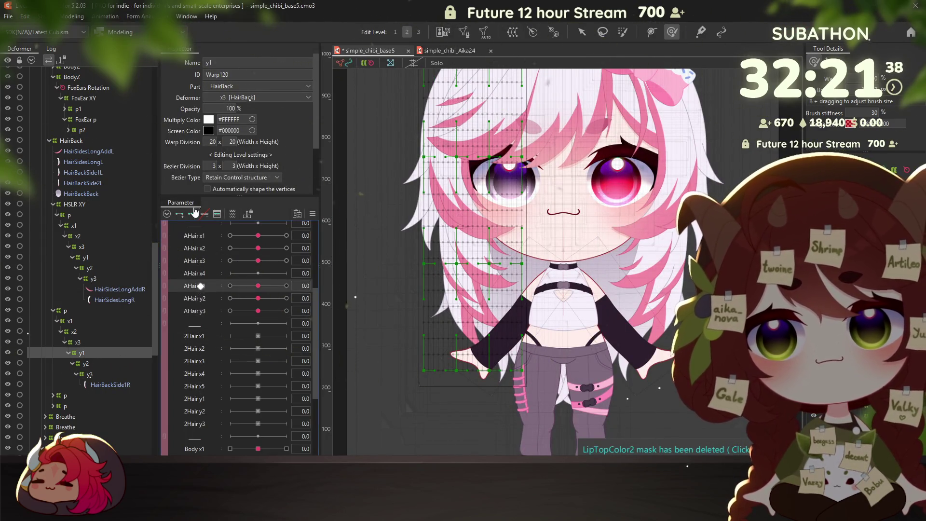
{"action": "key", "text": "w"}
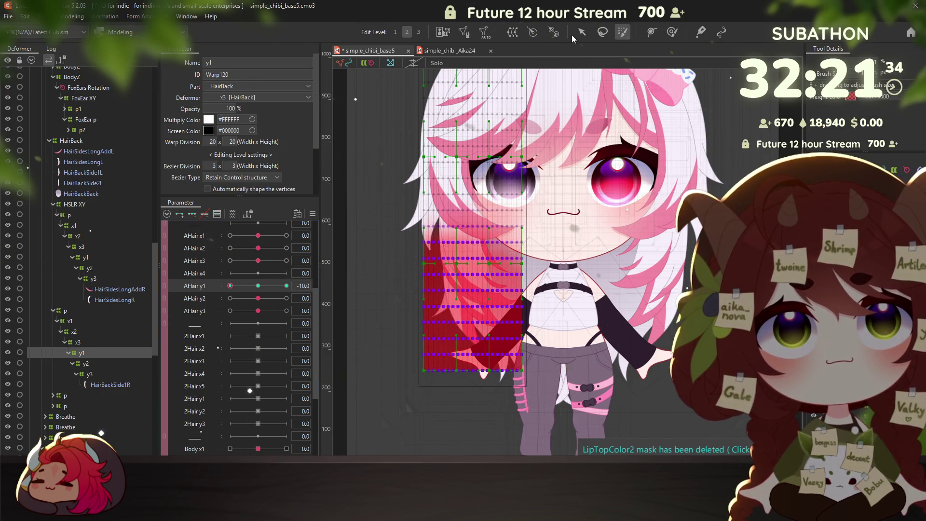
{"action": "key", "text": "v"}
{"action": "left_click_drag", "start_coordinate": [420, 376], "coordinate": [413, 381]}
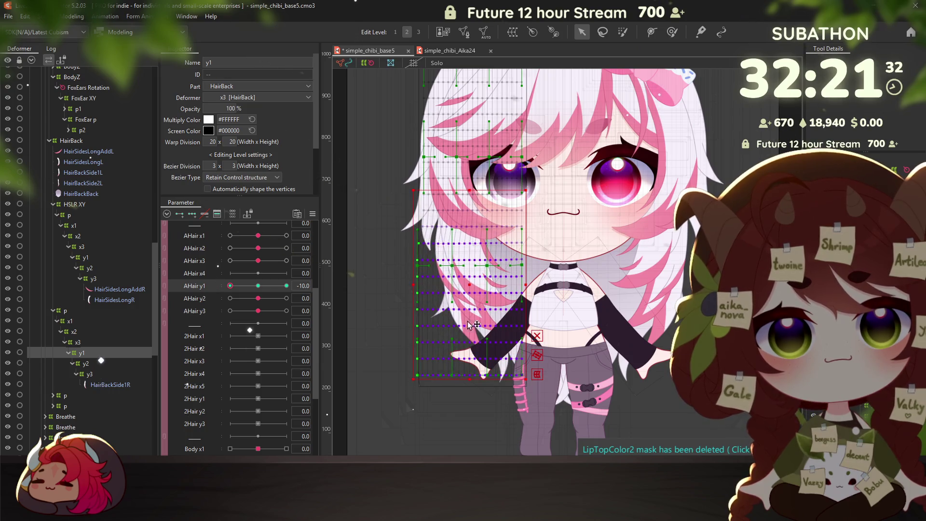
{"action": "left_click_drag", "start_coordinate": [468, 325], "coordinate": [468, 303]}
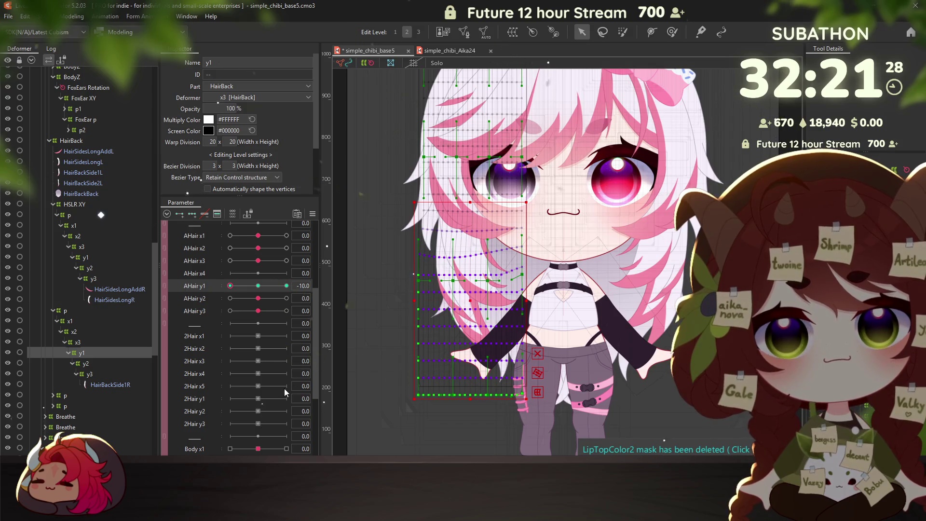
At AHair y1 10, squash the y1 warp's bottom edge upward and scrub to preview
{"action": "left_click", "coordinate": [287, 286]}
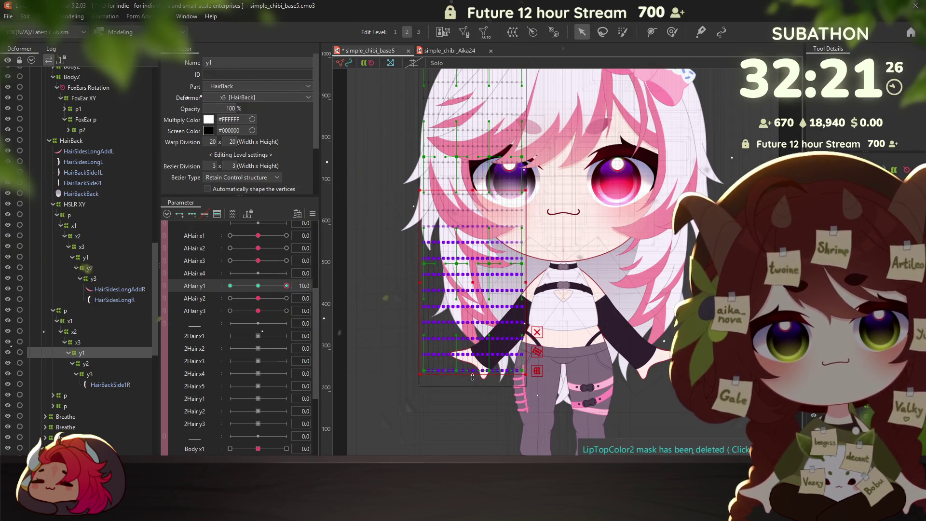
{"action": "left_click_drag", "start_coordinate": [472, 377], "coordinate": [474, 354]}
{"action": "left_click_drag", "start_coordinate": [287, 286], "coordinate": [241, 283]}
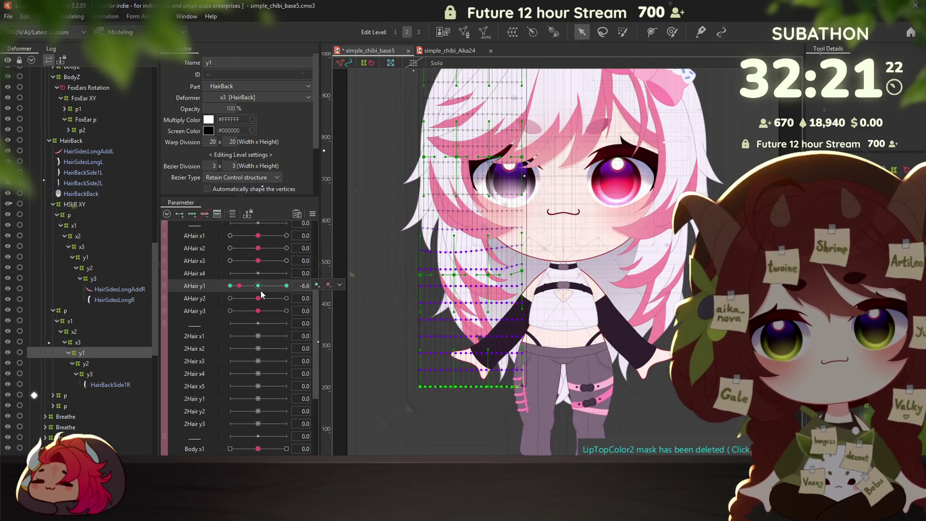
{"action": "left_click", "coordinate": [86, 364]}
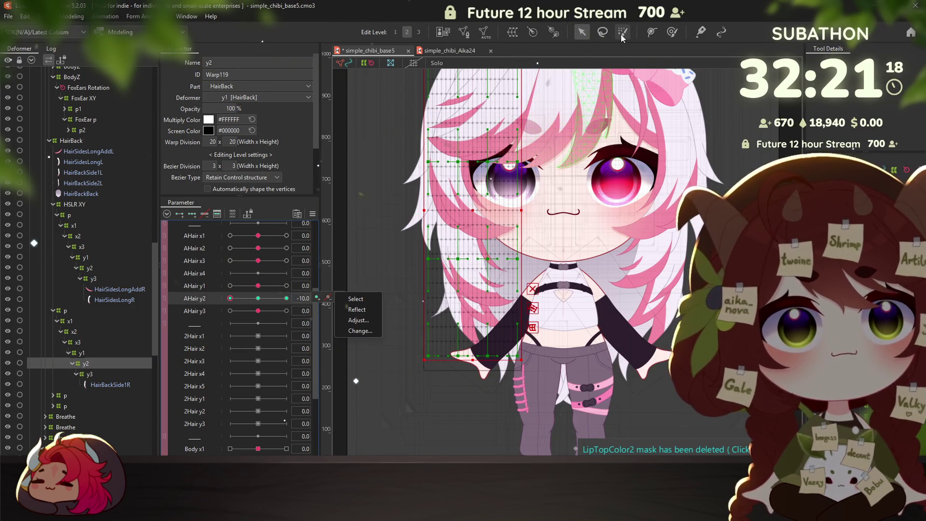
{"action": "left_click", "coordinate": [602, 37]}
Brush-select the y2 warp's left column, stretch its bottom down at -10, and squash it up at 10
{"action": "left_click_drag", "start_coordinate": [479, 339], "coordinate": [463, 159]}
{"action": "left_click", "coordinate": [582, 32]}
{"action": "left_click_drag", "start_coordinate": [473, 360], "coordinate": [467, 372]}
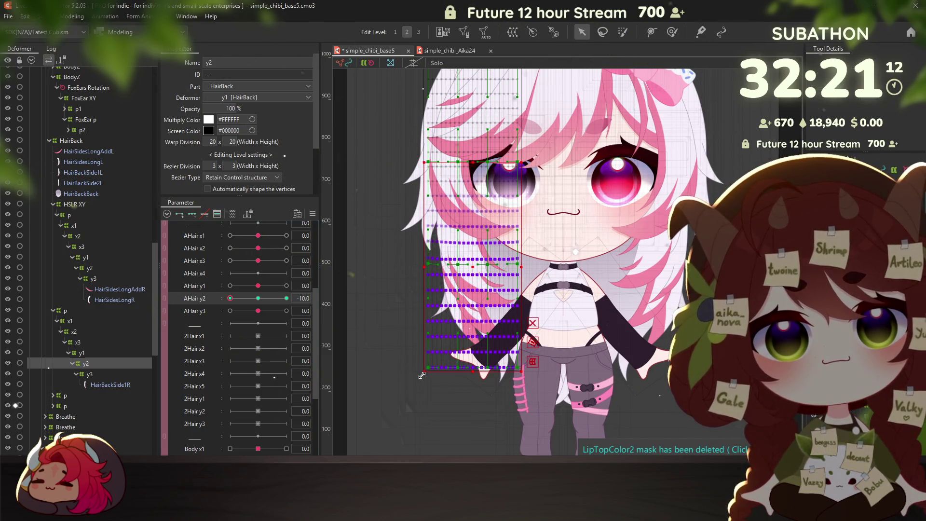
{"action": "left_click", "coordinate": [287, 298]}
{"action": "right_click", "coordinate": [338, 296]}
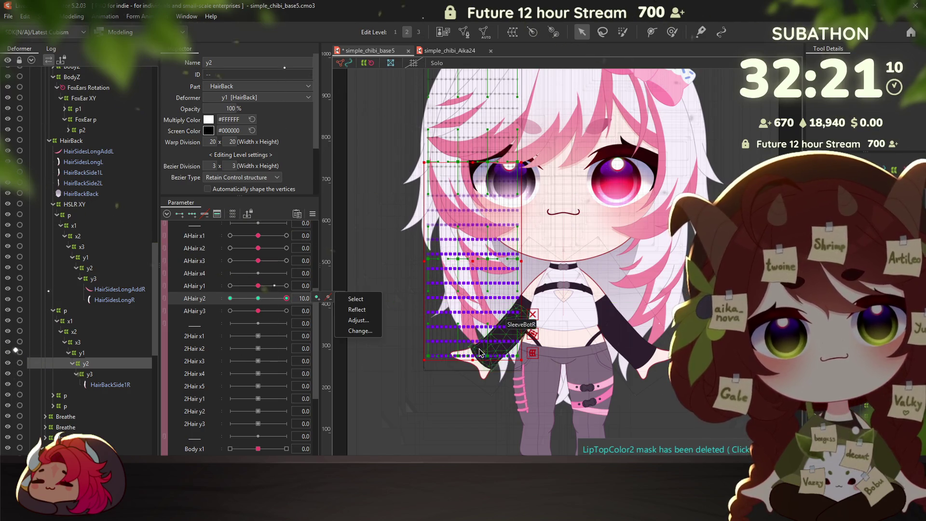
{"action": "left_click_drag", "start_coordinate": [470, 360], "coordinate": [471, 344]}
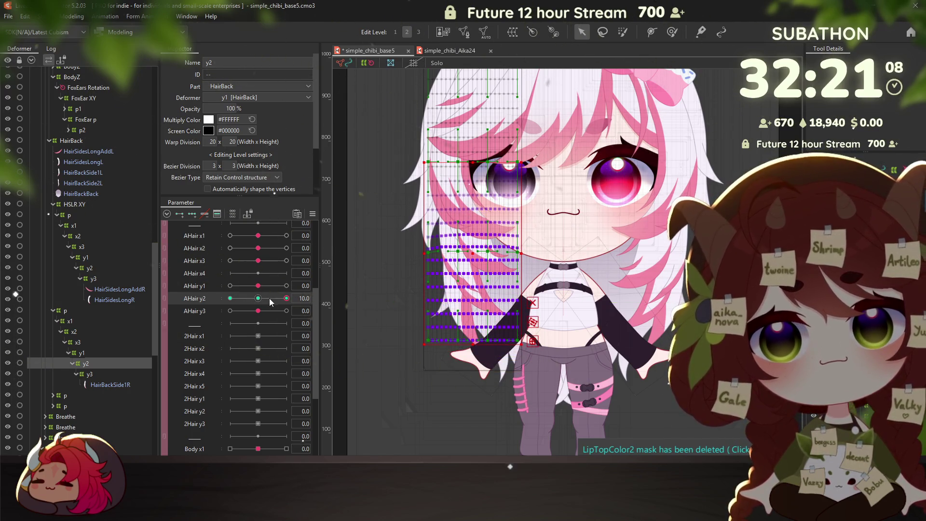
Back on AHair y2 -10, stretch the lower-left corner further down, then reset to 0
{"action": "left_click", "coordinate": [230, 298]}
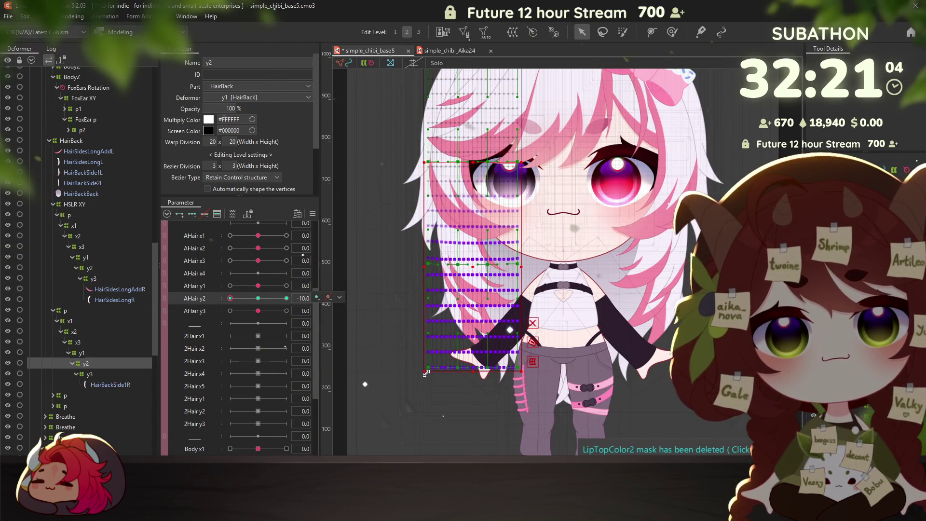
{"action": "left_click", "coordinate": [426, 373]}
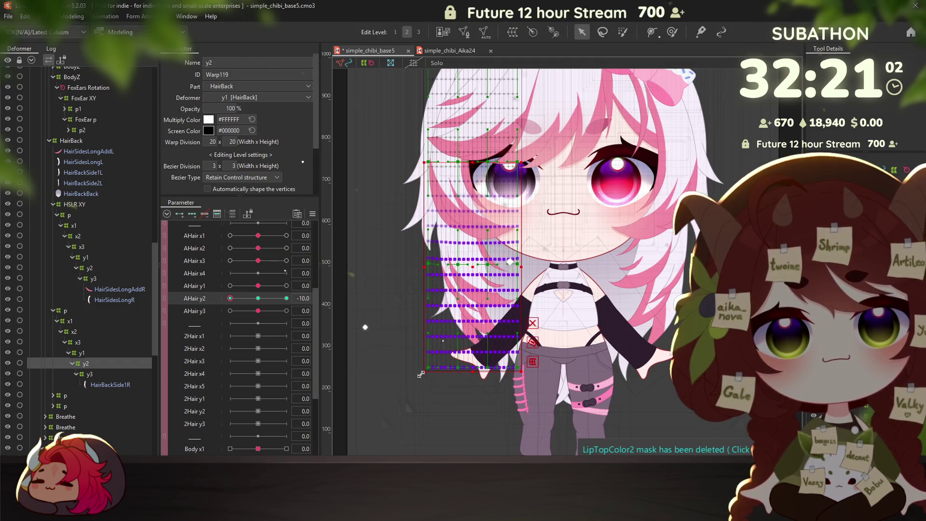
{"action": "left_click_drag", "start_coordinate": [421, 374], "coordinate": [416, 381]}
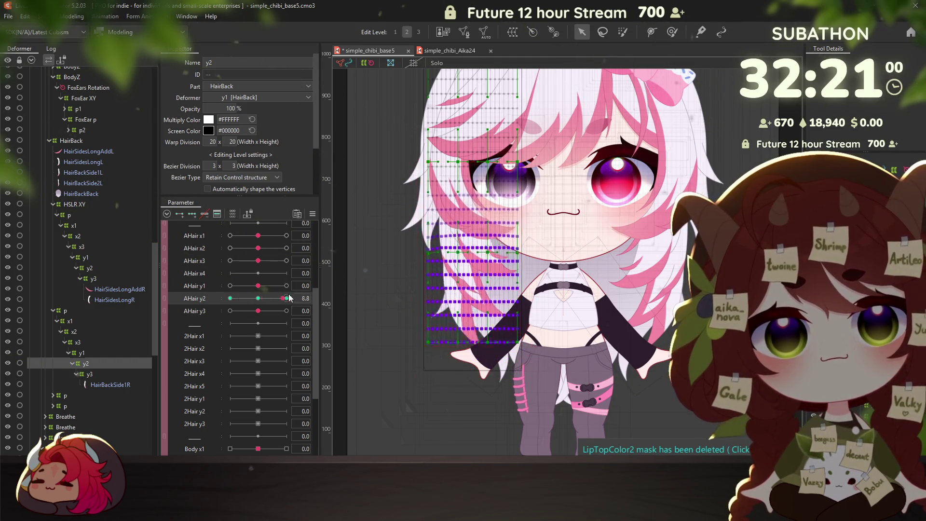
{"action": "left_click", "coordinate": [258, 298]}
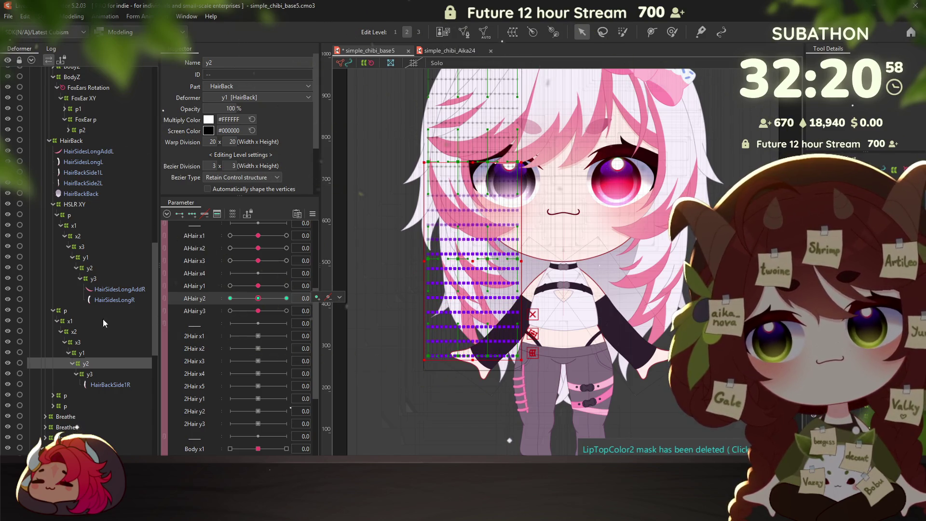
{"action": "left_click", "coordinate": [92, 376]}
{"action": "left_click", "coordinate": [208, 311]}
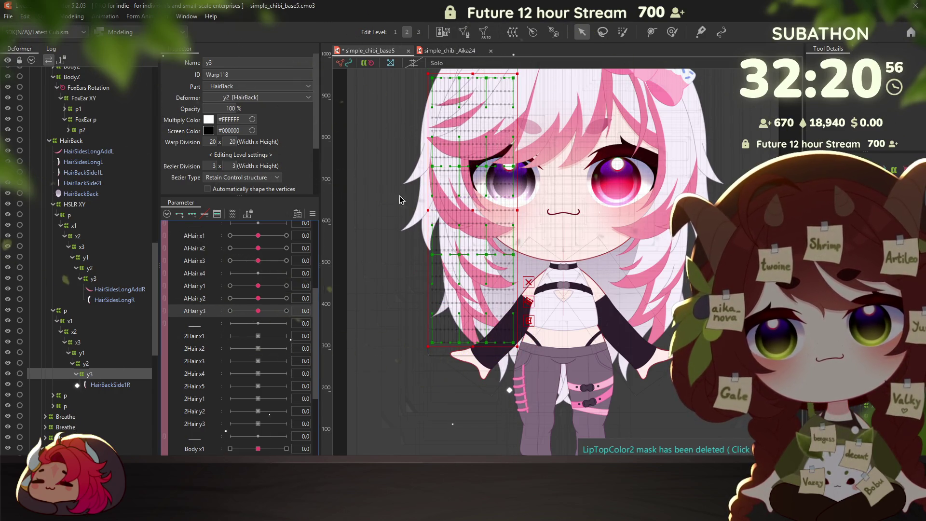
At AHair y3 -10, brush-select the lower y3 hair points and shift the warp left and down
{"action": "left_click", "coordinate": [623, 31]}
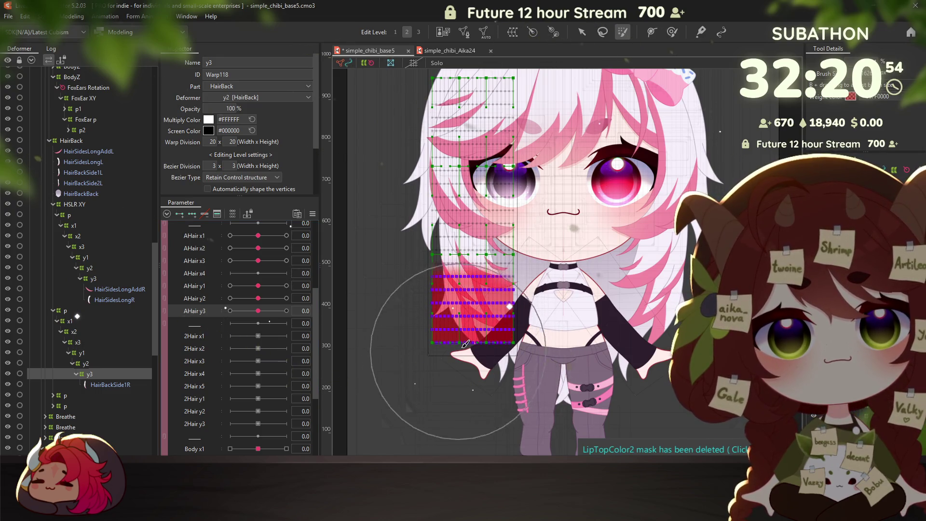
{"action": "left_click_drag", "start_coordinate": [466, 343], "coordinate": [506, 344]}
{"action": "left_click", "coordinate": [582, 33]}
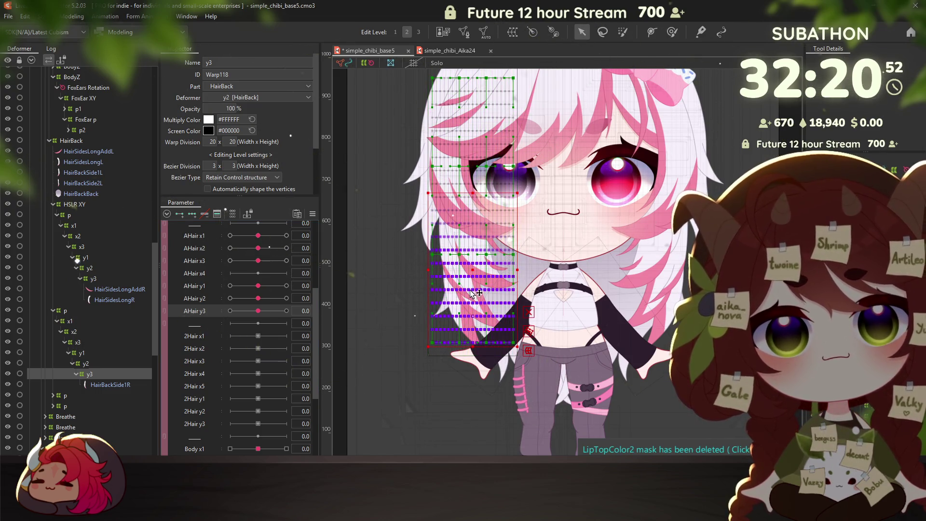
{"action": "left_click_drag", "start_coordinate": [471, 275], "coordinate": [463, 281]}
{"action": "key", "text": "ctrl+z"}
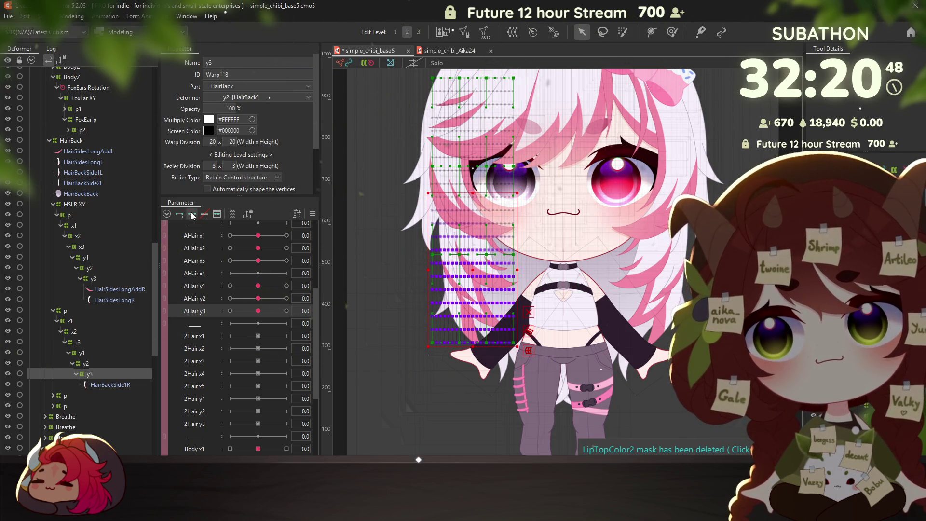
{"action": "left_click_drag", "start_coordinate": [467, 291], "coordinate": [462, 283]}
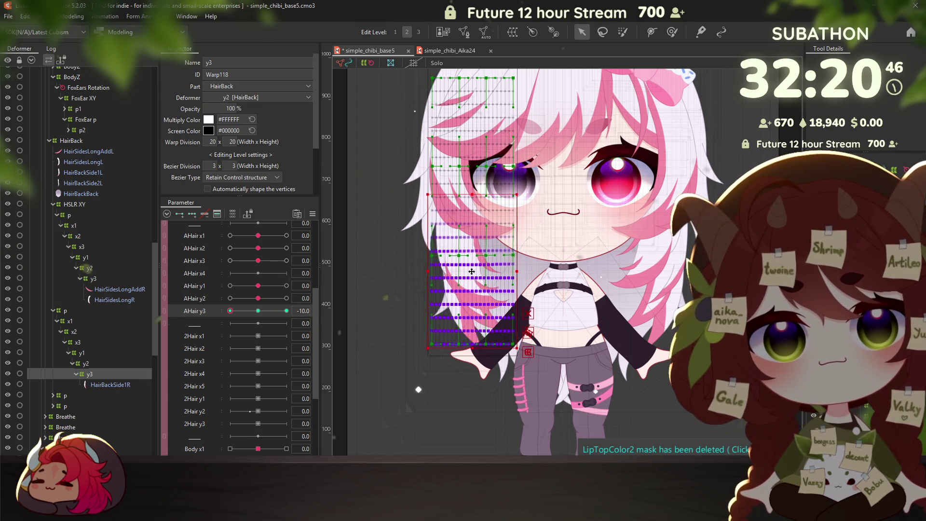
At AHair y3 10, raise and shorten the back hair warp, reset to 0, and reopen physics settings
{"action": "left_click", "coordinate": [286, 312]}
{"action": "left_click_drag", "start_coordinate": [471, 263], "coordinate": [471, 257]}
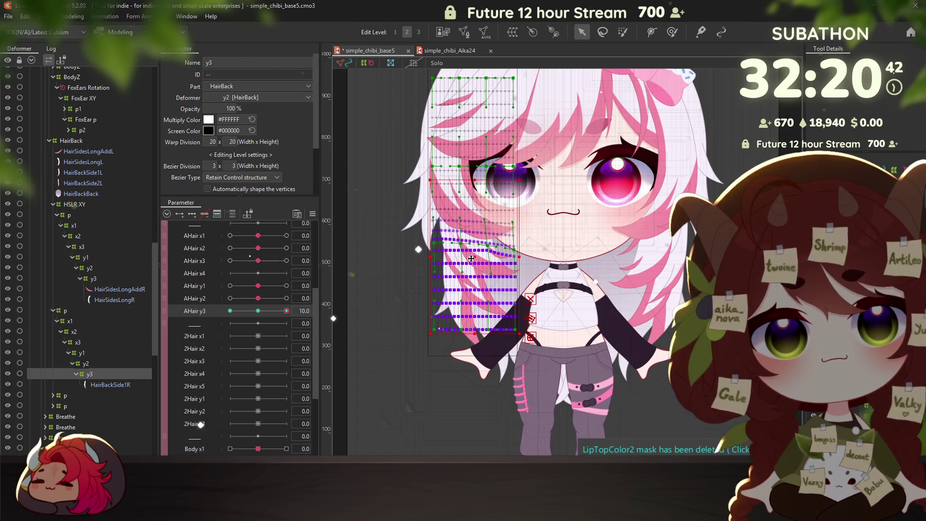
{"action": "left_click_drag", "start_coordinate": [519, 334], "coordinate": [513, 323]}
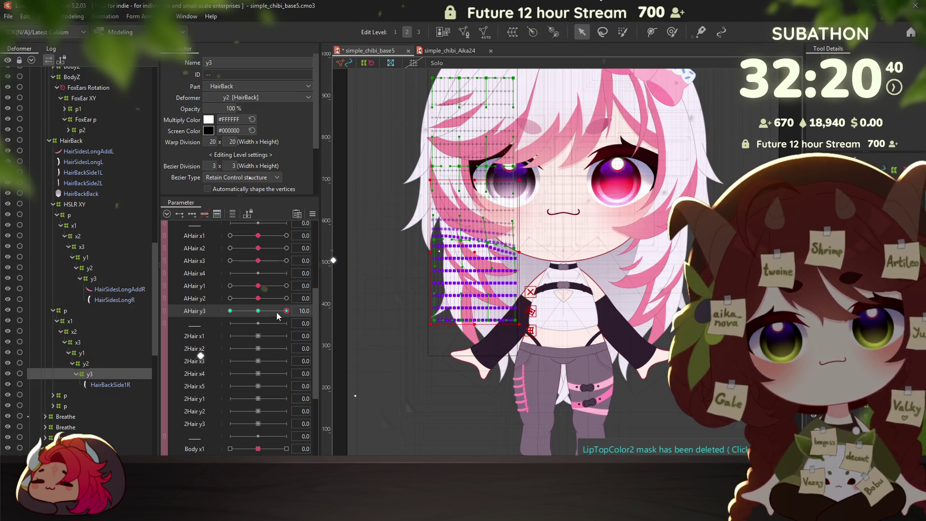
{"action": "left_click_drag", "start_coordinate": [287, 311], "coordinate": [256, 312]}
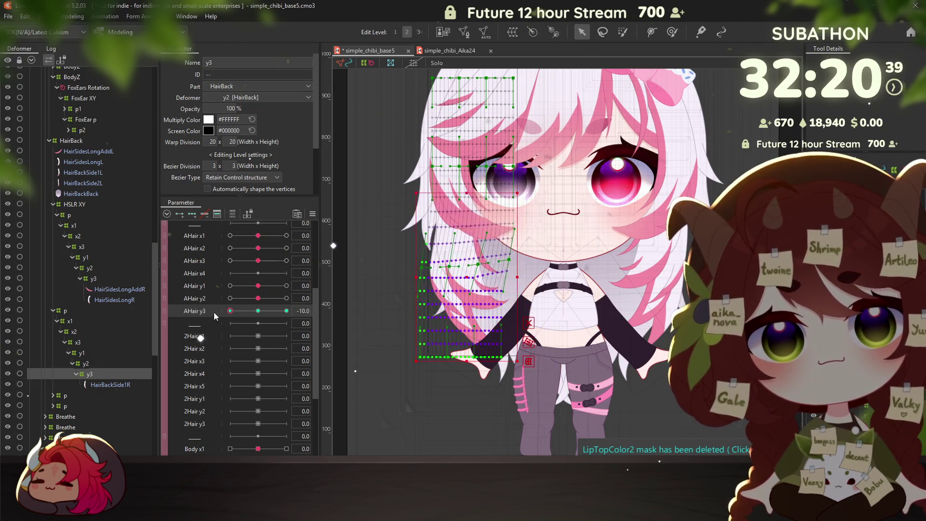
{"action": "left_click", "coordinate": [72, 20]}
{"action": "left_click", "coordinate": [83, 227]}
{"action": "left_click_drag", "start_coordinate": [629, 398], "coordinate": [711, 138]}
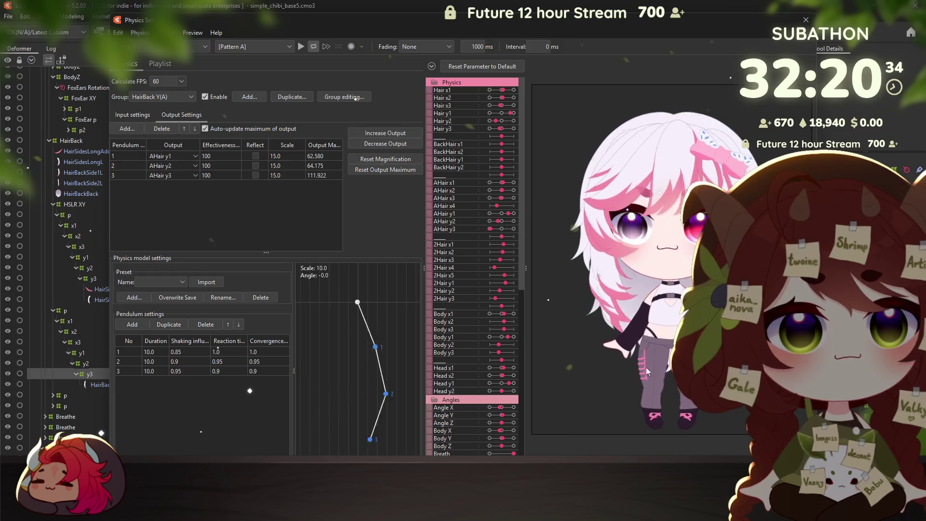
Set AHair y3's output scale to 10, briefly trying 5 before restoring 10
{"action": "mouse_move", "coordinate": [710, 139]}
{"action": "left_mouse_down"}
{"action": "mouse_move", "coordinate": [642, 214]}
{"action": "mouse_move", "coordinate": [650, 408]}
{"action": "mouse_move", "coordinate": [673, 393]}
{"action": "mouse_move", "coordinate": [607, 440]}
{"action": "mouse_move", "coordinate": [615, 306]}
{"action": "left_mouse_up"}
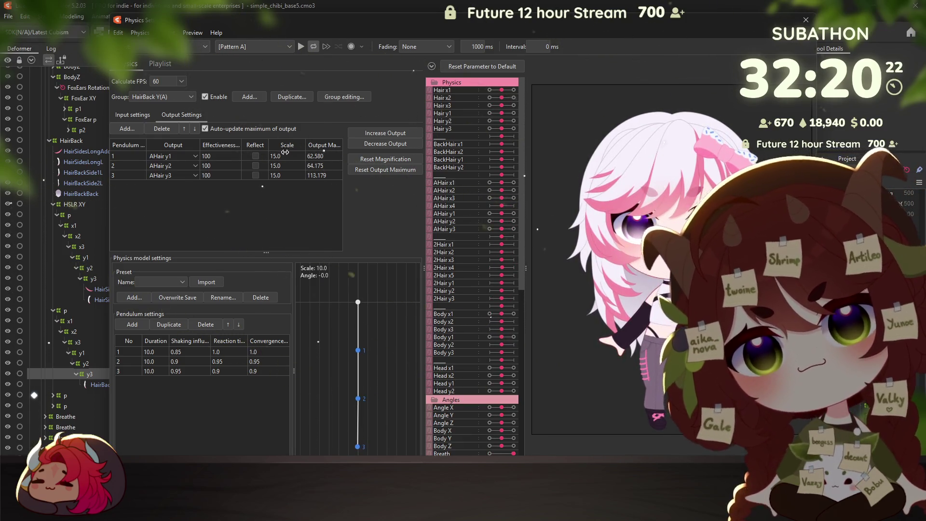
{"action": "double_click", "coordinate": [285, 176]}
{"action": "type", "text": "10"}
{"action": "key", "text": "Return"}
{"action": "mouse_move", "coordinate": [641, 289]}
{"action": "left_mouse_down"}
{"action": "mouse_move", "coordinate": [655, 107]}
{"action": "mouse_move", "coordinate": [632, 238]}
{"action": "left_mouse_up"}
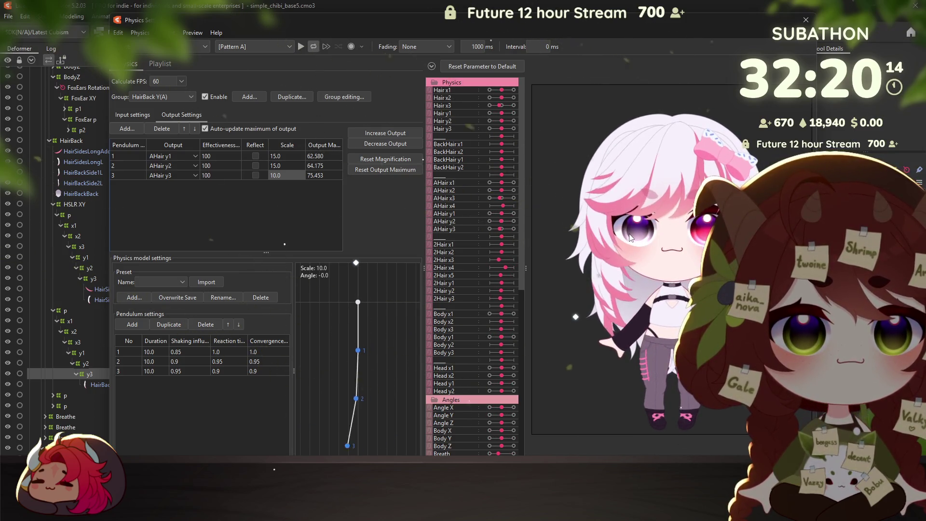
{"action": "left_click_drag", "start_coordinate": [278, 175], "coordinate": [289, 167]}
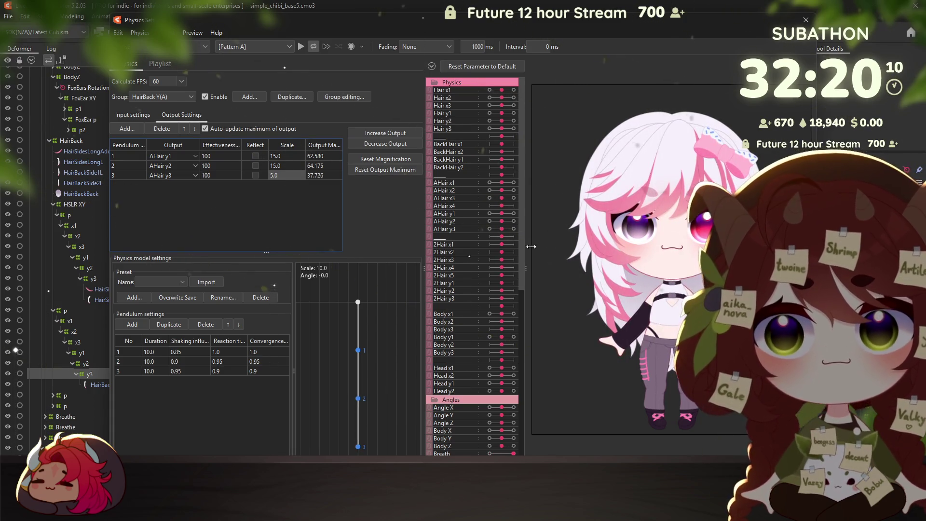
{"action": "mouse_move", "coordinate": [627, 251]}
{"action": "left_mouse_down"}
{"action": "mouse_move", "coordinate": [589, 298]}
{"action": "mouse_move", "coordinate": [670, 103]}
{"action": "mouse_move", "coordinate": [605, 432]}
{"action": "mouse_move", "coordinate": [591, 289]}
{"action": "left_mouse_up"}
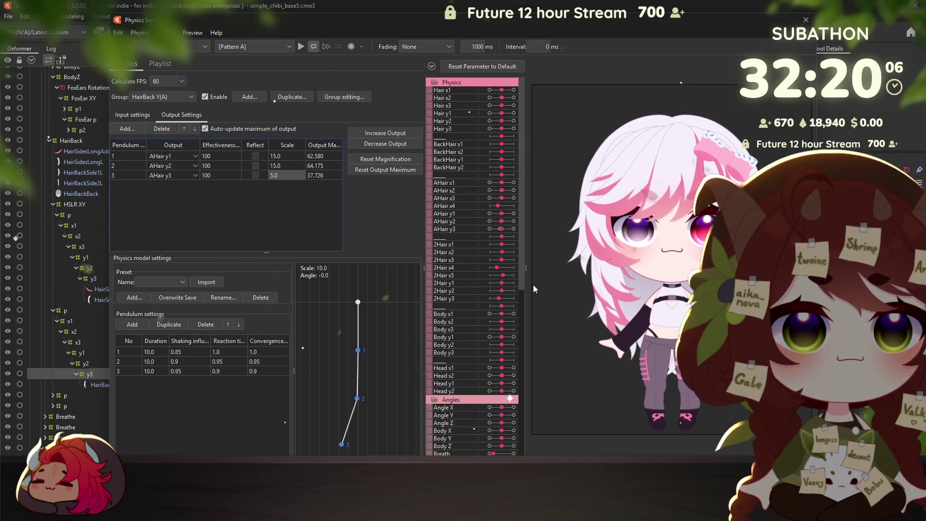
{"action": "double_click", "coordinate": [278, 176]}
{"action": "type", "text": "10"}
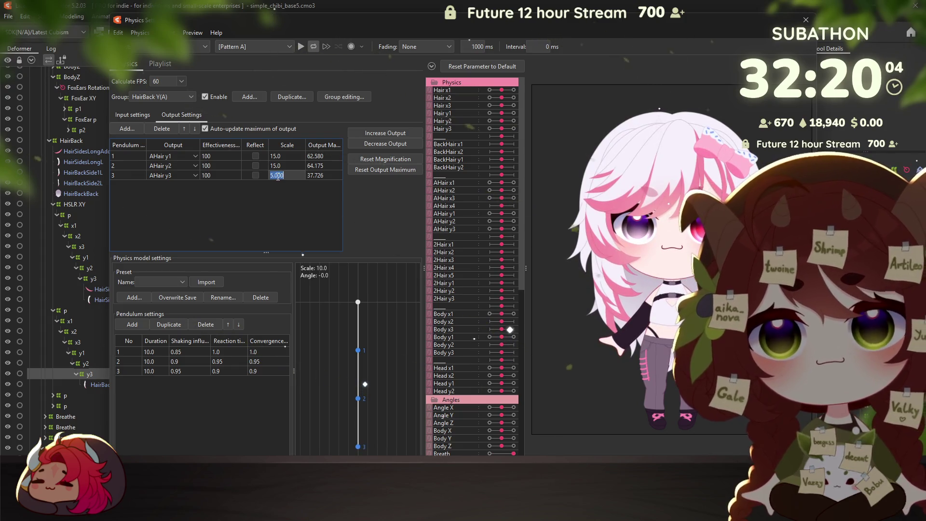
{"action": "key", "text": "Return"}
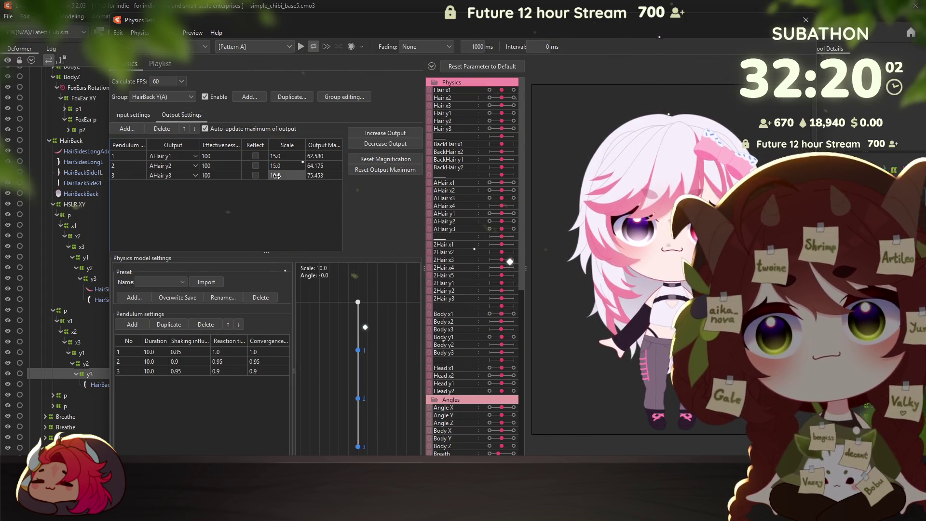
Set AHair y1's output scale to 20 and test the graded hair sway
{"action": "double_click", "coordinate": [285, 156]}
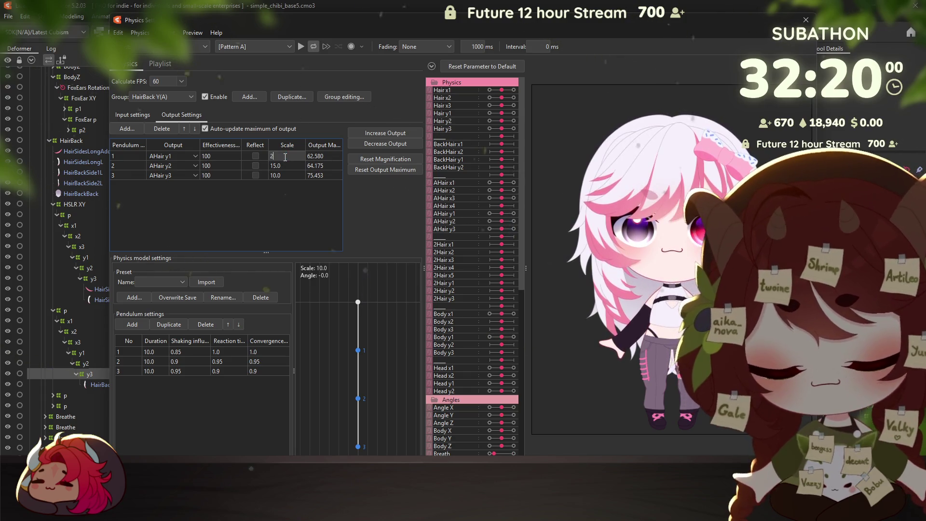
{"action": "type", "text": "20"}
{"action": "key", "text": "Return"}
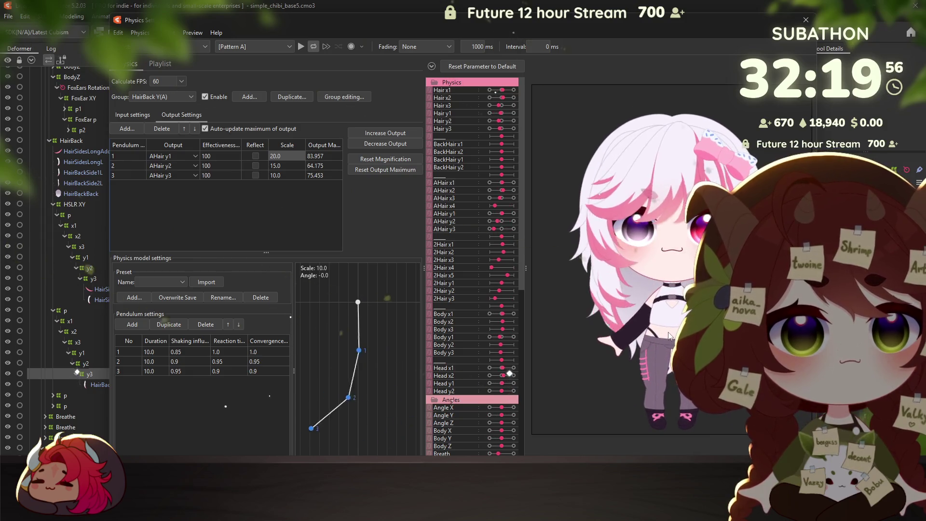
{"action": "mouse_move", "coordinate": [667, 335]}
{"action": "left_mouse_down"}
{"action": "mouse_move", "coordinate": [696, 169]}
{"action": "mouse_move", "coordinate": [633, 172]}
{"action": "mouse_move", "coordinate": [632, 261]}
{"action": "mouse_move", "coordinate": [668, 162]}
{"action": "mouse_move", "coordinate": [652, 406]}
{"action": "mouse_move", "coordinate": [747, 241]}
{"action": "mouse_move", "coordinate": [691, 129]}
{"action": "mouse_move", "coordinate": [709, 208]}
{"action": "left_mouse_up"}
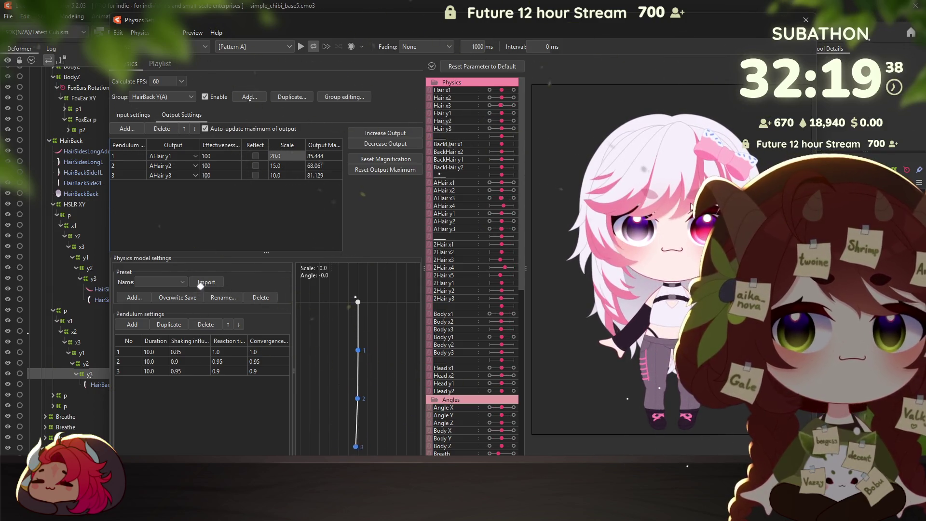
{"action": "left_click", "coordinate": [131, 116]}
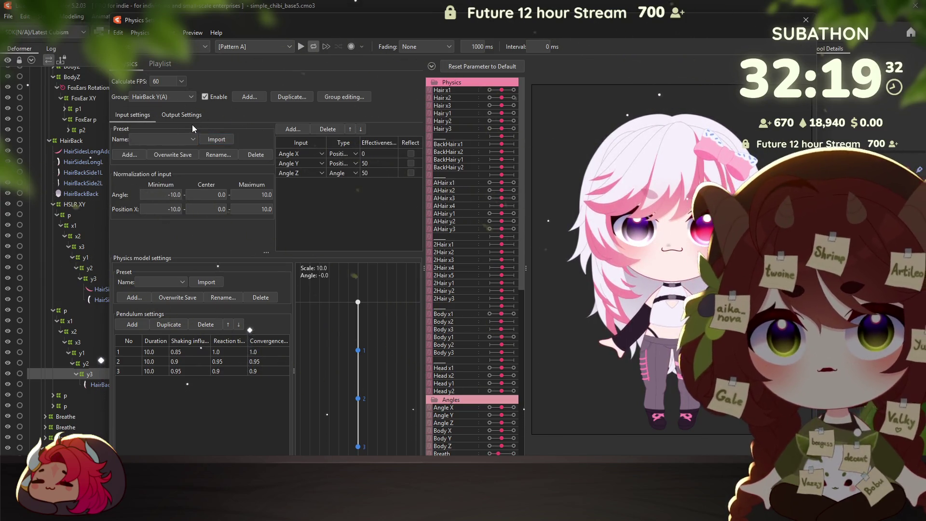
Switch to the HairBack X (A) group and add Angle Y as a physics input
{"action": "left_click", "coordinate": [166, 96]}
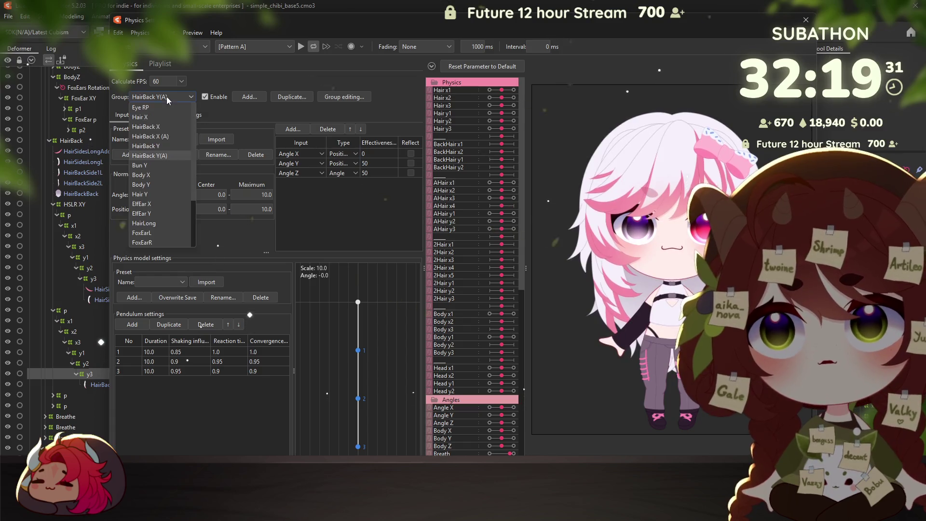
{"action": "left_click", "coordinate": [166, 136]}
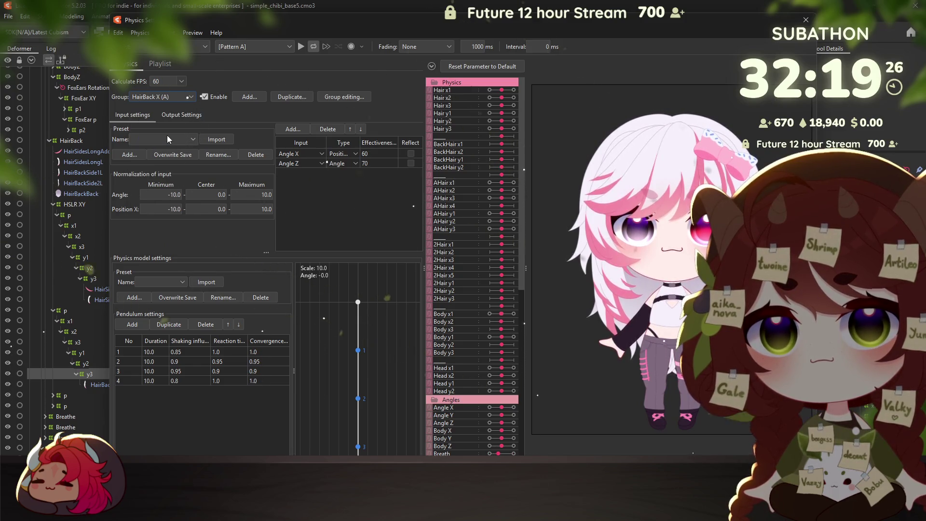
{"action": "left_click", "coordinate": [314, 183]}
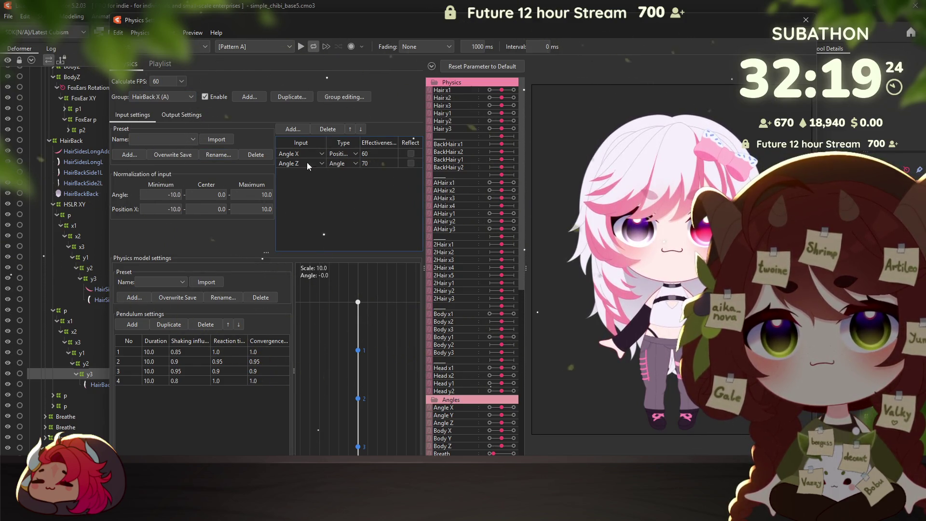
{"action": "left_click", "coordinate": [293, 129]}
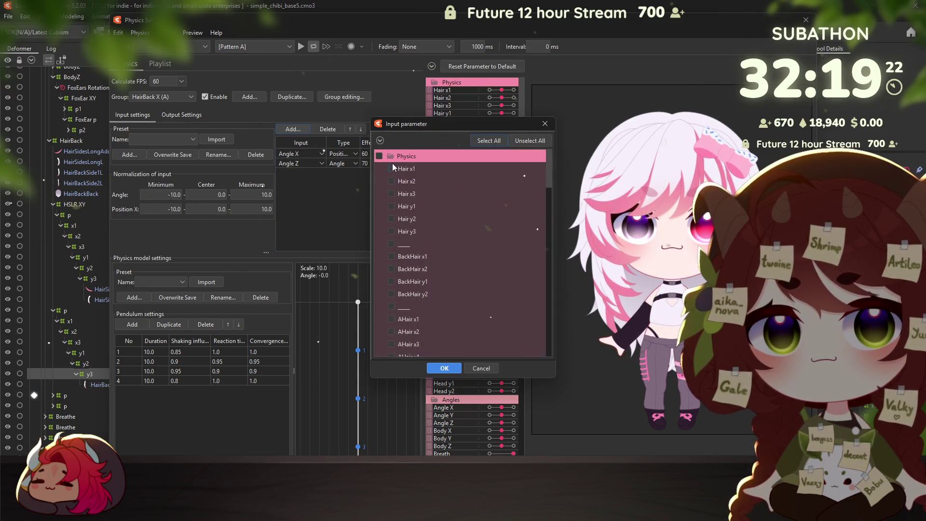
{"action": "left_click", "coordinate": [390, 157]}
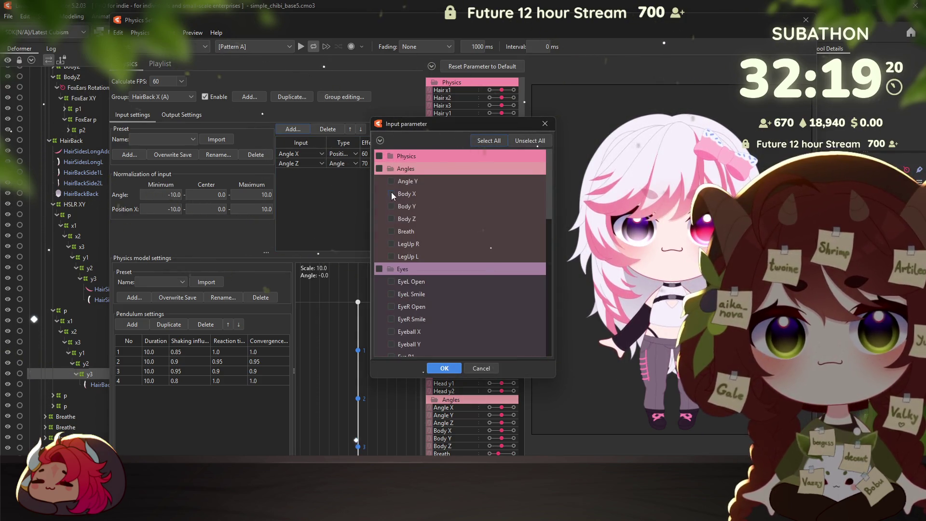
{"action": "left_click", "coordinate": [444, 368]}
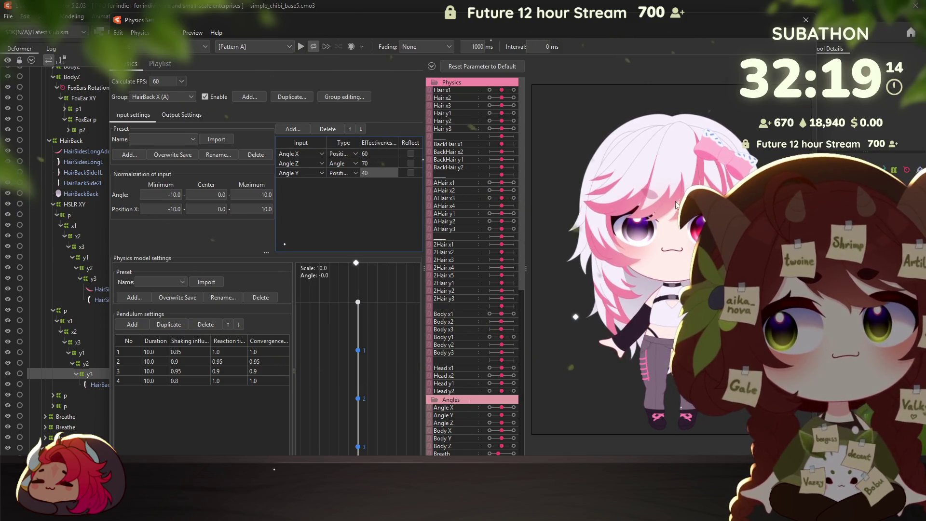
Set Angle Y's effectiveness to 40 after trying 30, testing with head tilts
{"action": "left_click_drag", "start_coordinate": [650, 390], "coordinate": [684, 144]}
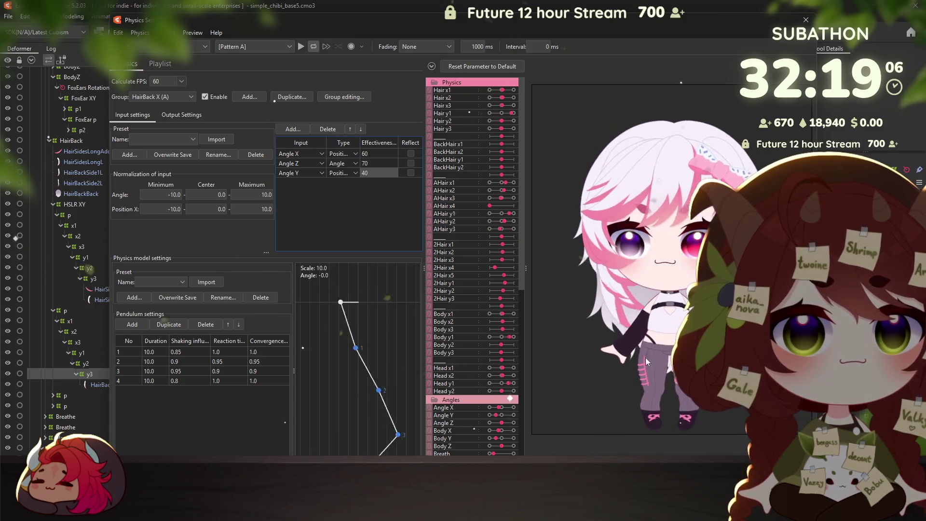
{"action": "left_click_drag", "start_coordinate": [662, 109], "coordinate": [646, 378]}
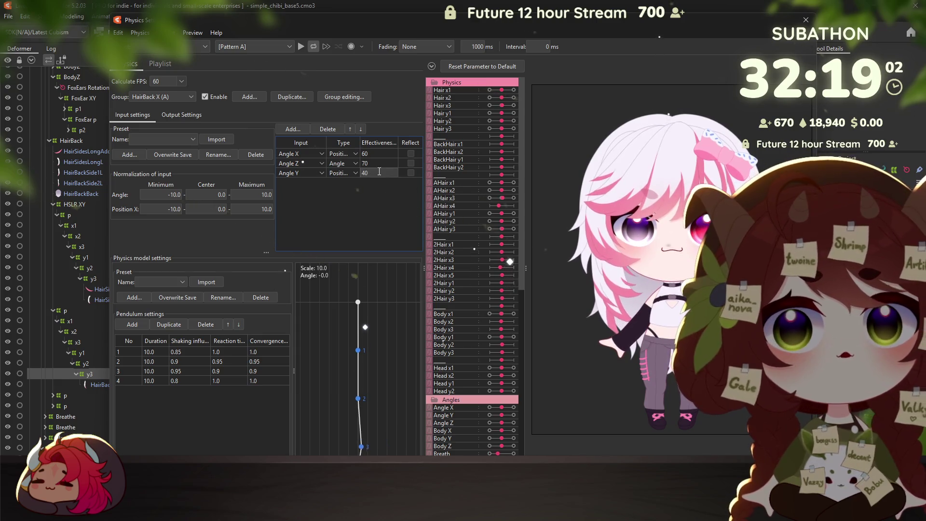
{"action": "type", "text": "30"}
{"action": "key", "text": "Return"}
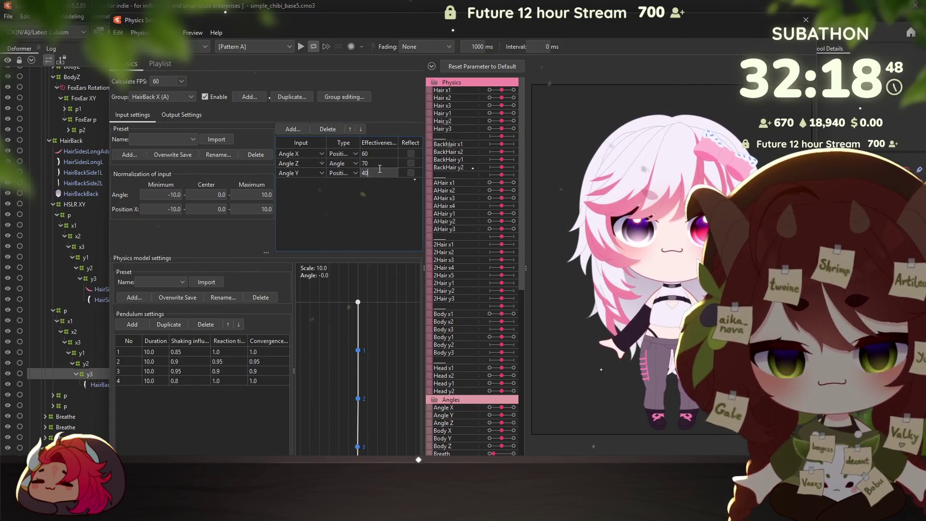
{"action": "type", "text": "40"}
{"action": "key", "text": "Return"}
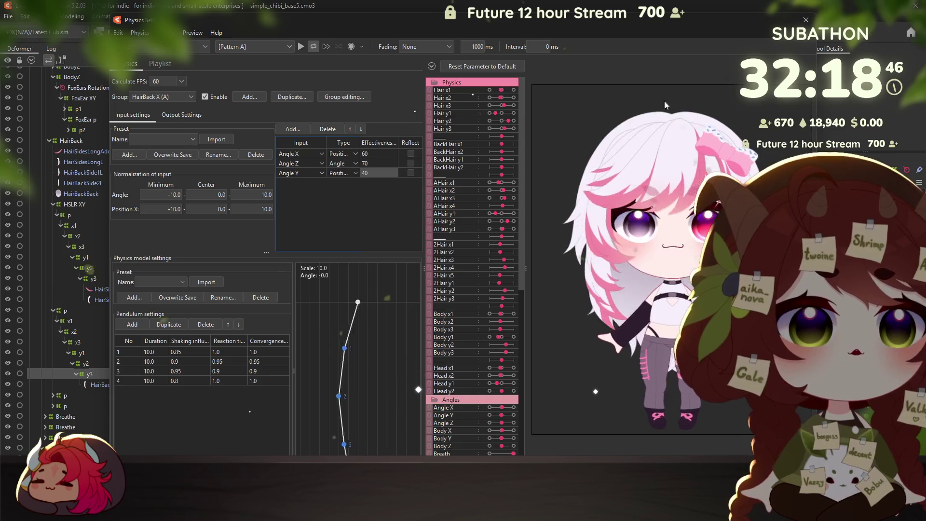
{"action": "left_click_drag", "start_coordinate": [653, 409], "coordinate": [659, 127]}
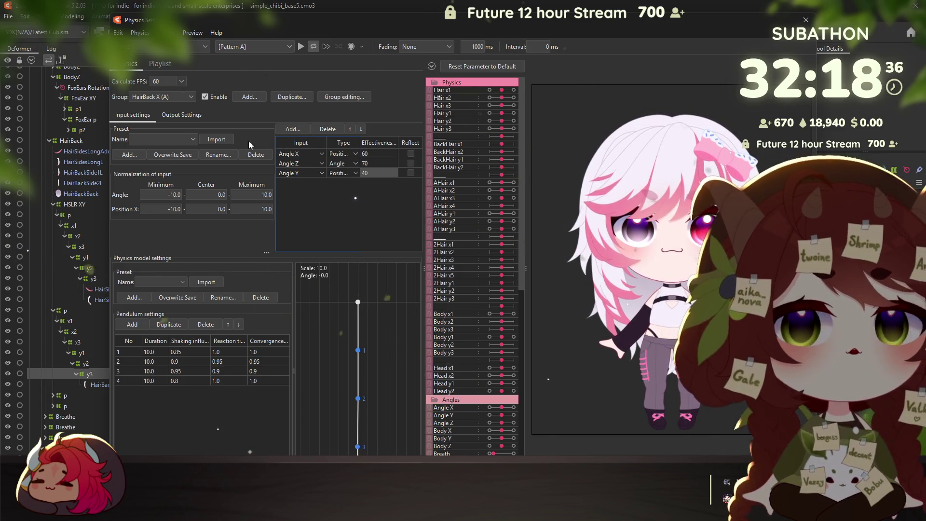
{"action": "left_click", "coordinate": [169, 98]}
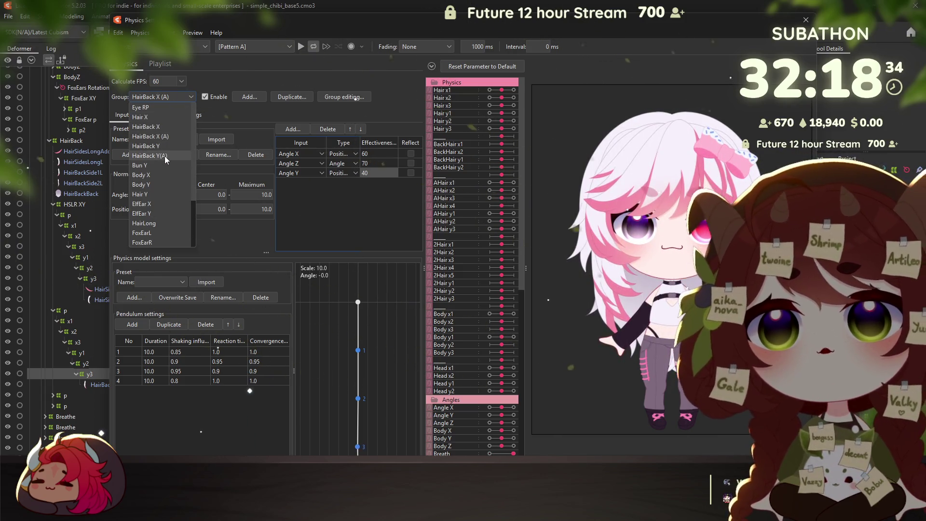
Set Angle X's effectiveness to 10 in HairBack Y(A), leaving Angle Y and Z at 50
{"action": "left_click", "coordinate": [164, 156]}
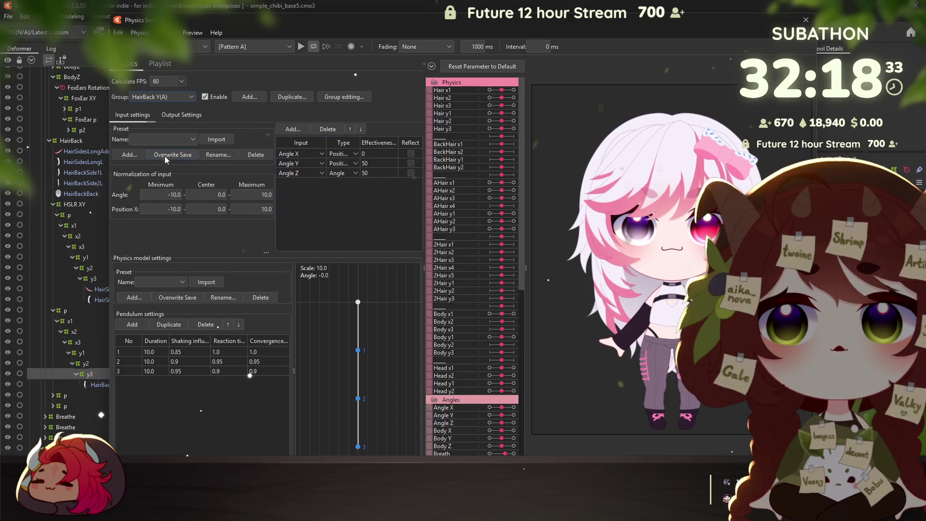
{"action": "left_click", "coordinate": [378, 153]}
{"action": "type", "text": "5"}
{"action": "double_click", "coordinate": [373, 154]}
{"action": "type", "text": "50"}
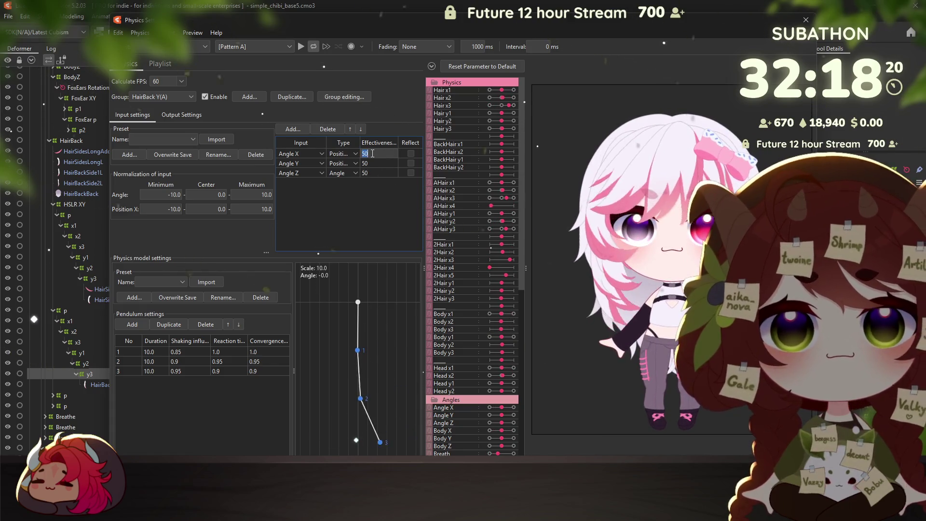
{"action": "type", "text": "0"}
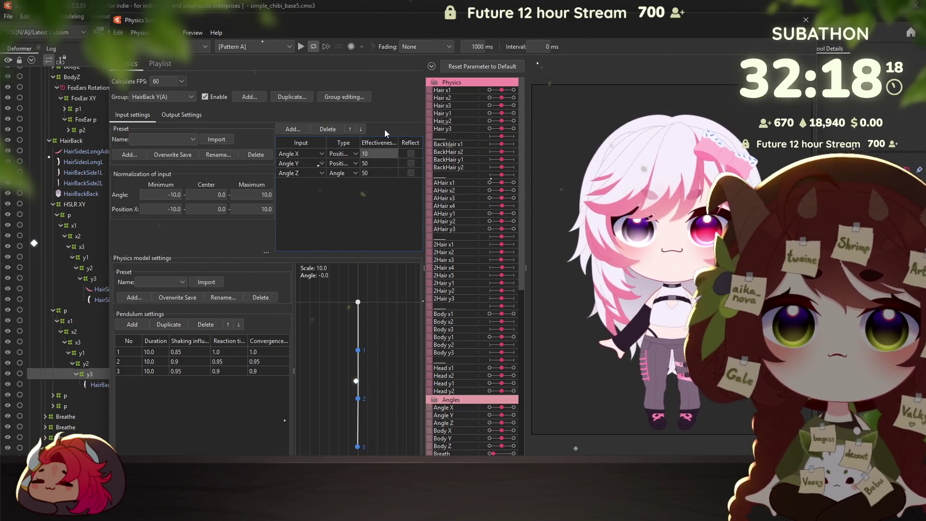